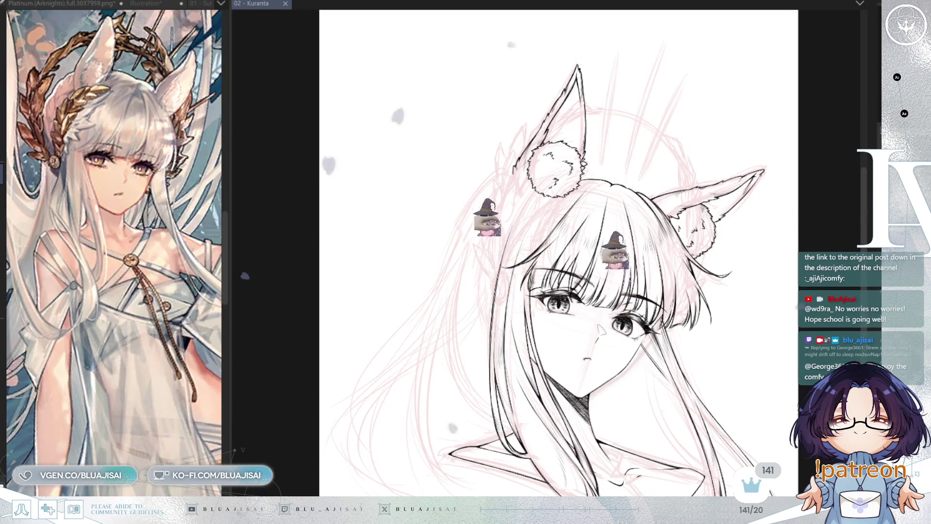
- Hide and restore the hair and ear lineart to compare it with the pink sketch
scroll(577, 227, "up", 3)
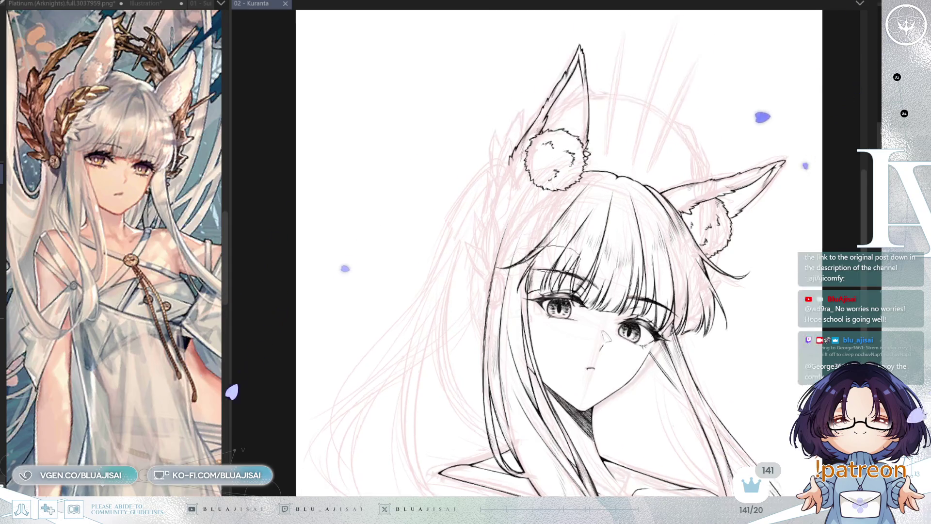
scroll(359, 337, "down", 3)
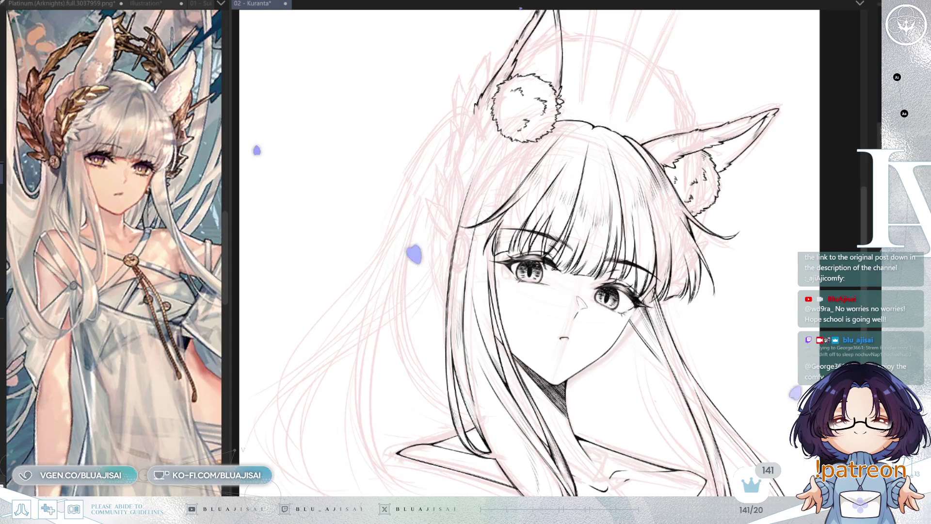
key("Delete")
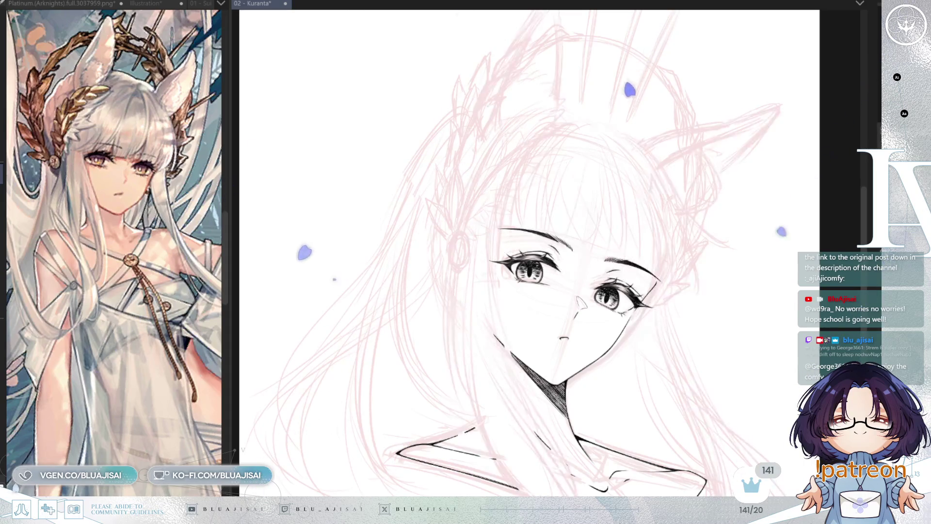
key("ctrl+z")
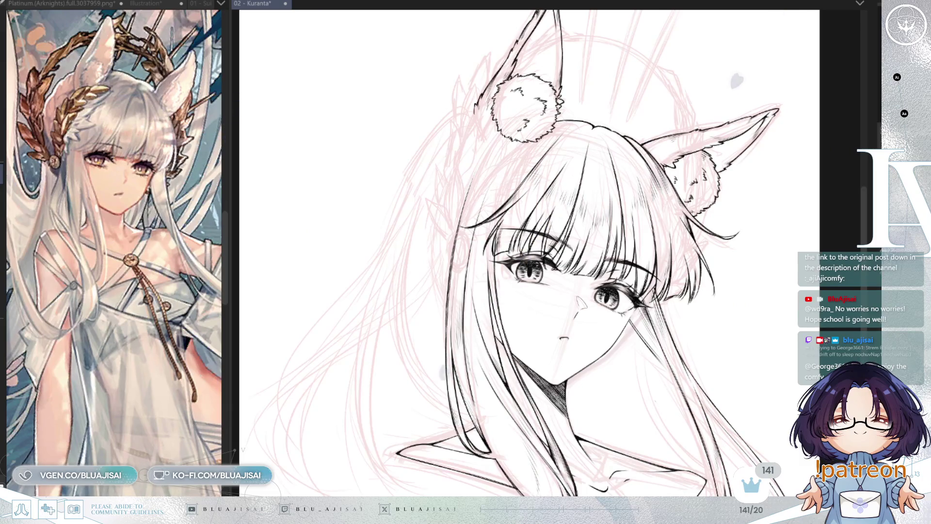
key("ctrl+y")
key("ctrl+z")
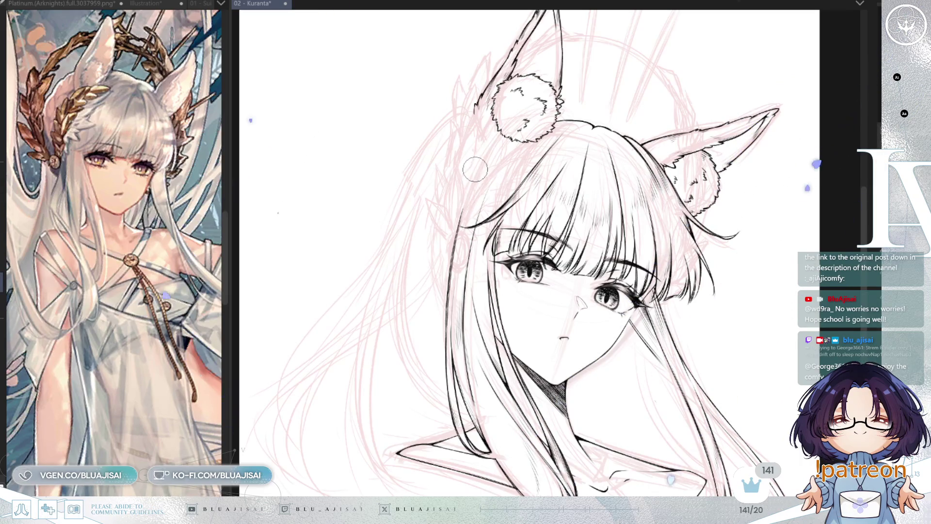
- Tilt, straighten and zoom the canvas view over the drawing
scroll(488, 174, "up", 1)
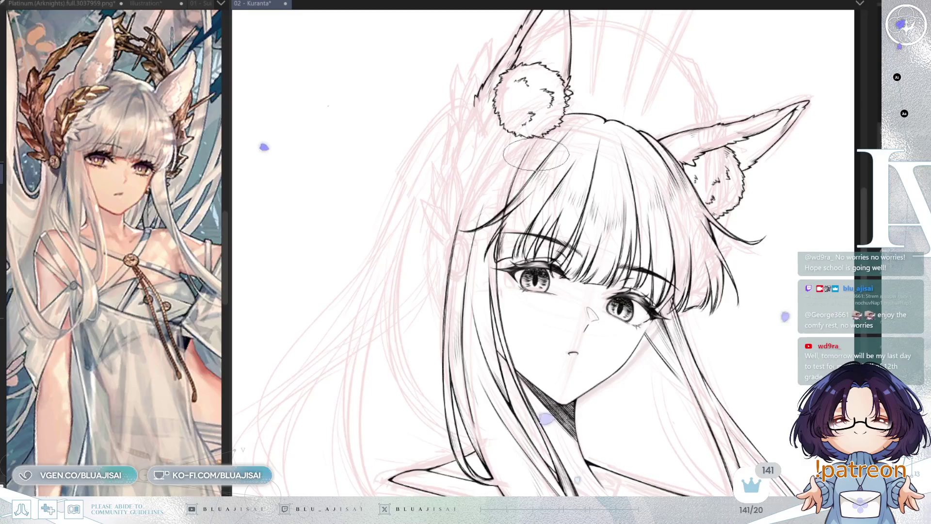
scroll(553, 121, "up", 1)
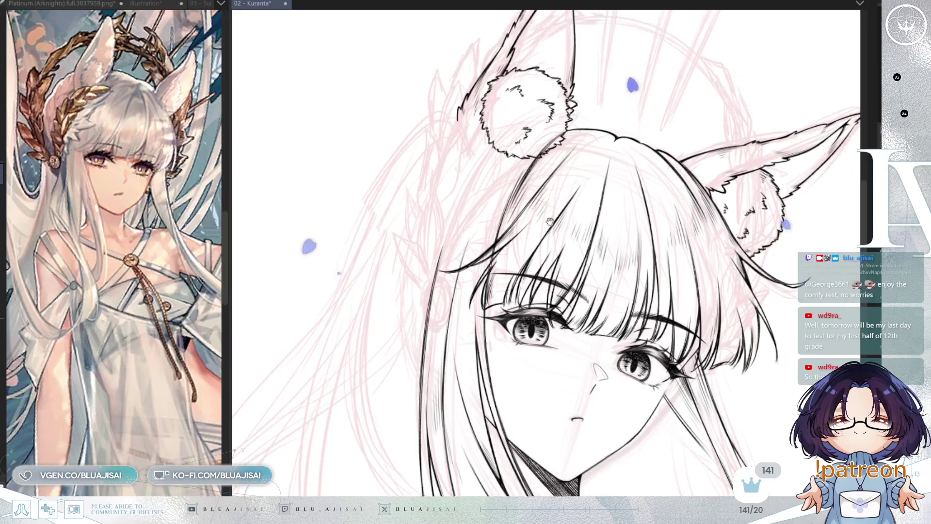
scroll(521, 169, "up", 2)
key("Delete")
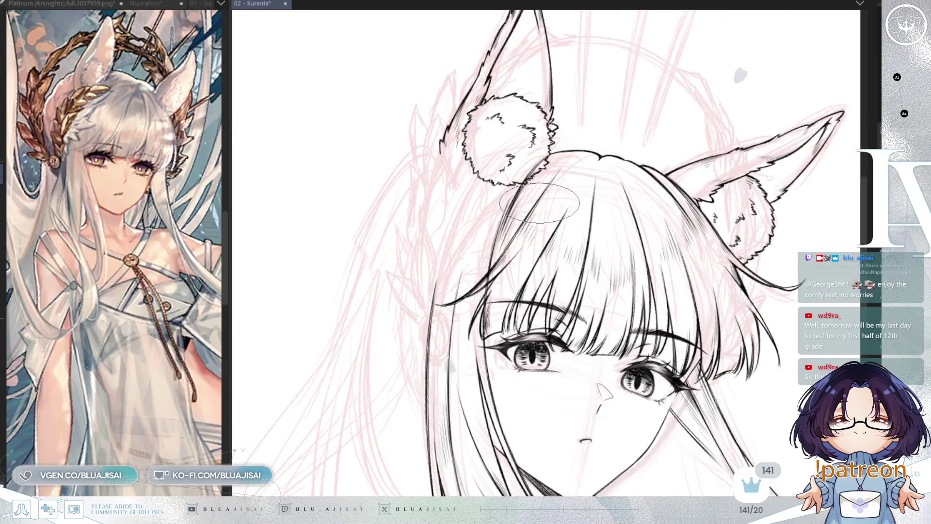
left_click_drag(549, 208, 520, 219)
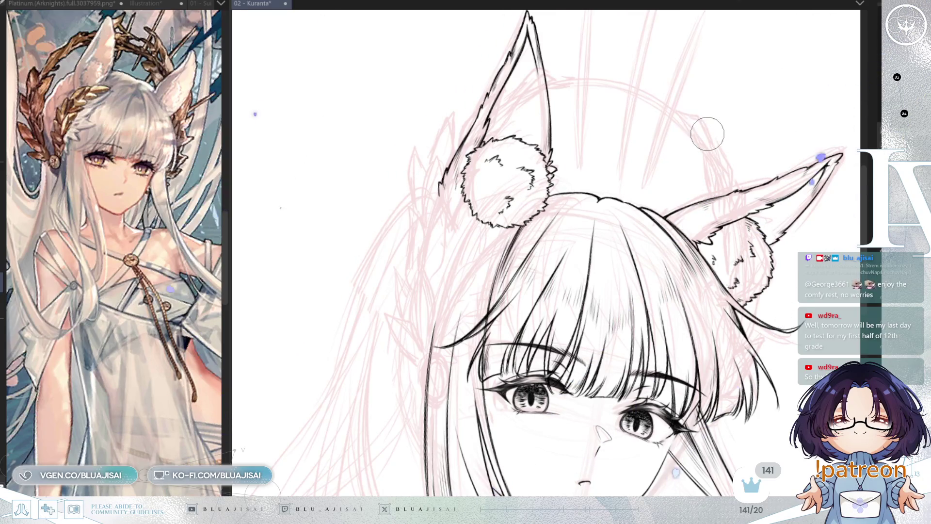
scroll(707, 134, "down", 2)
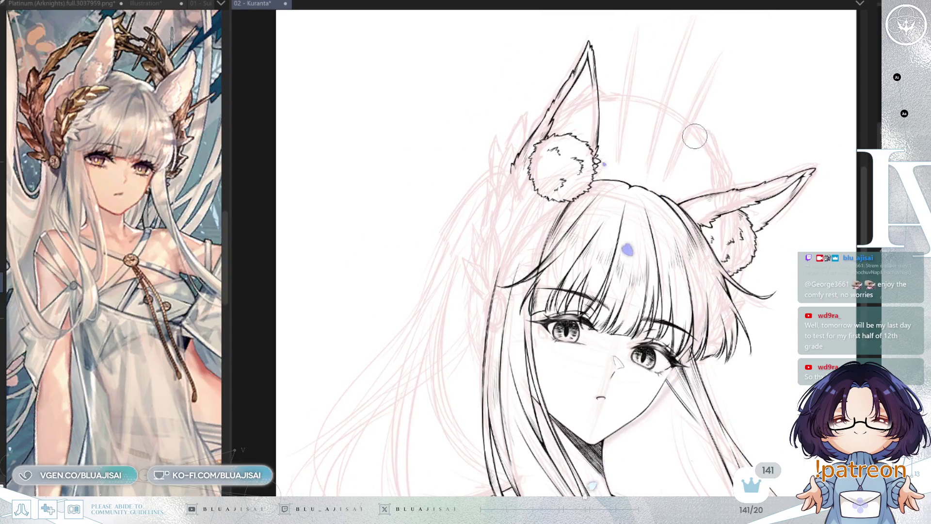
scroll(604, 169, "up", 4)
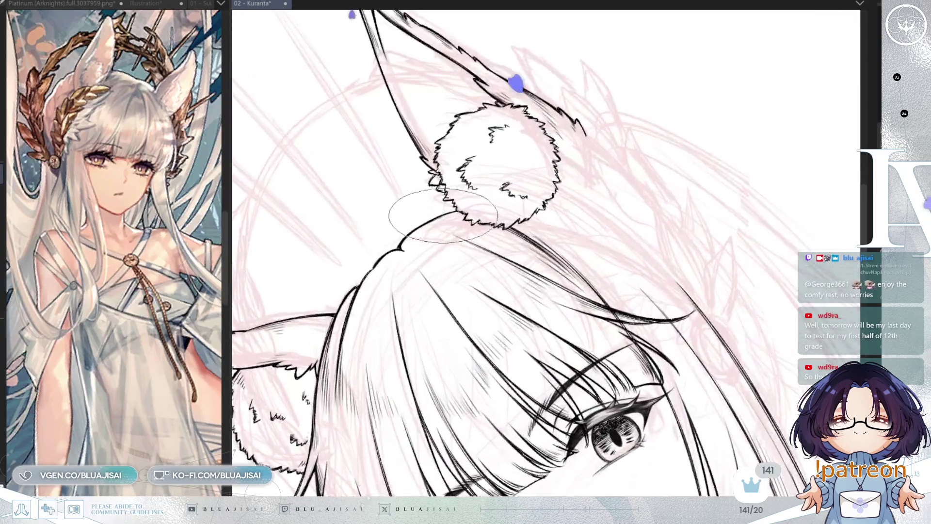
scroll(444, 215, "up", 2)
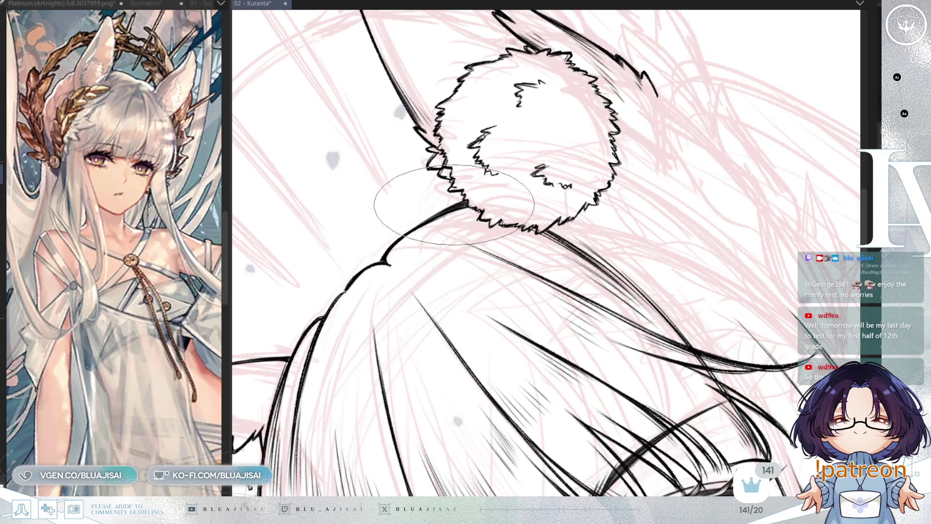
scroll(448, 208, "down", 2)
scroll(630, 106, "down", 2)
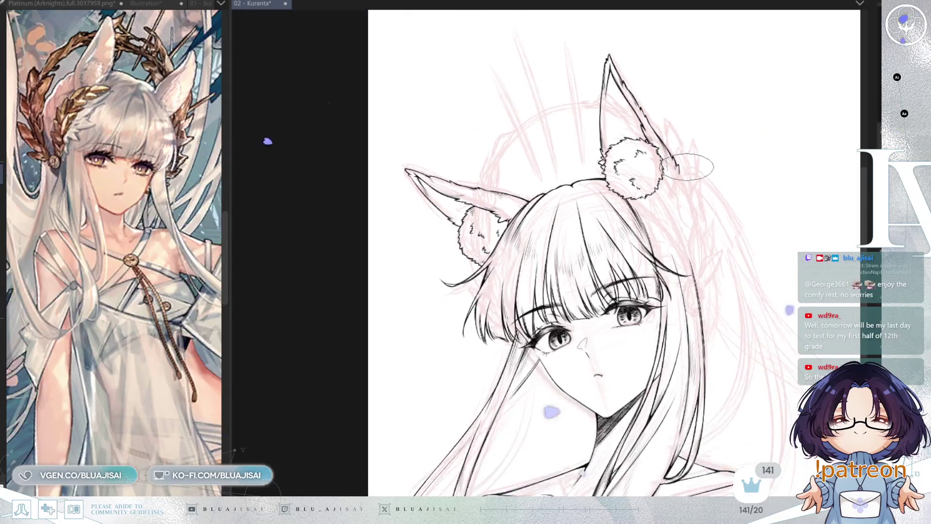
scroll(688, 167, "up", 2)
- Mirror the canvas to check balance, then frame the whole head and shoulders
key("h")
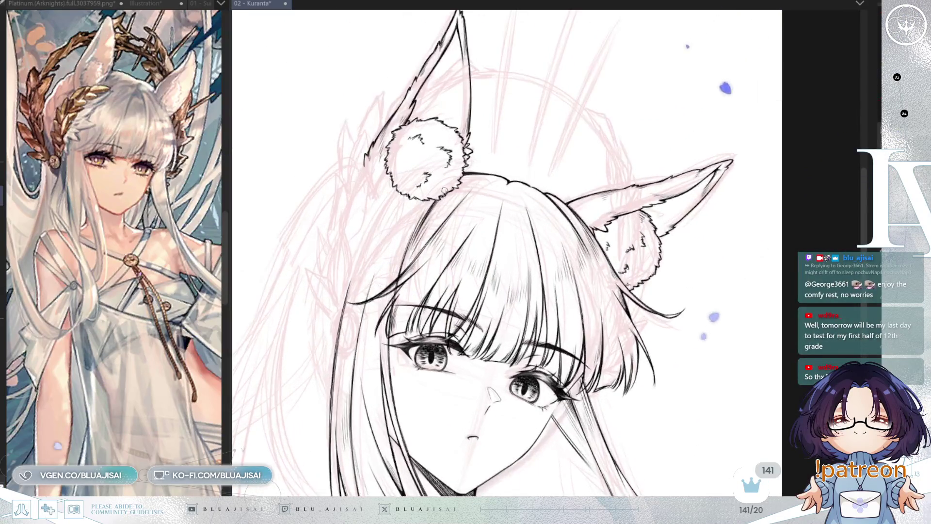
scroll(445, 191, "up", 1)
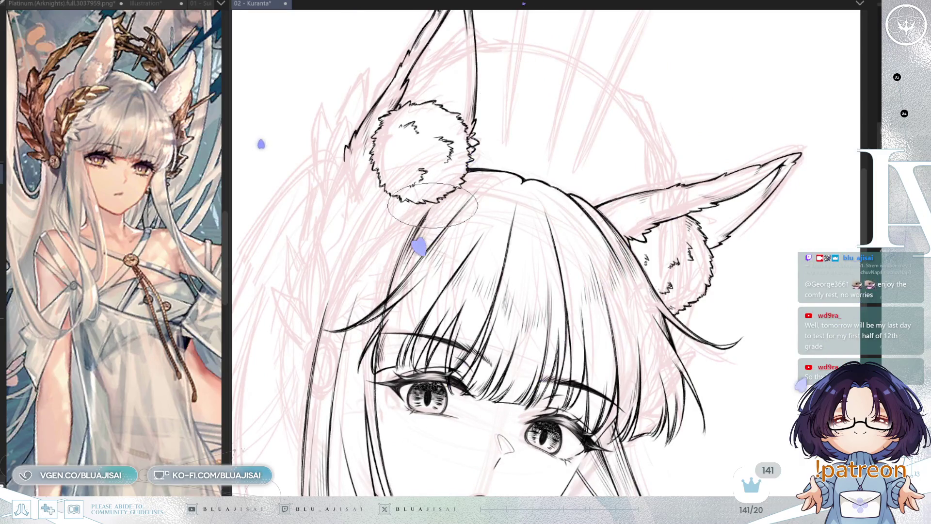
scroll(401, 258, "down", 2)
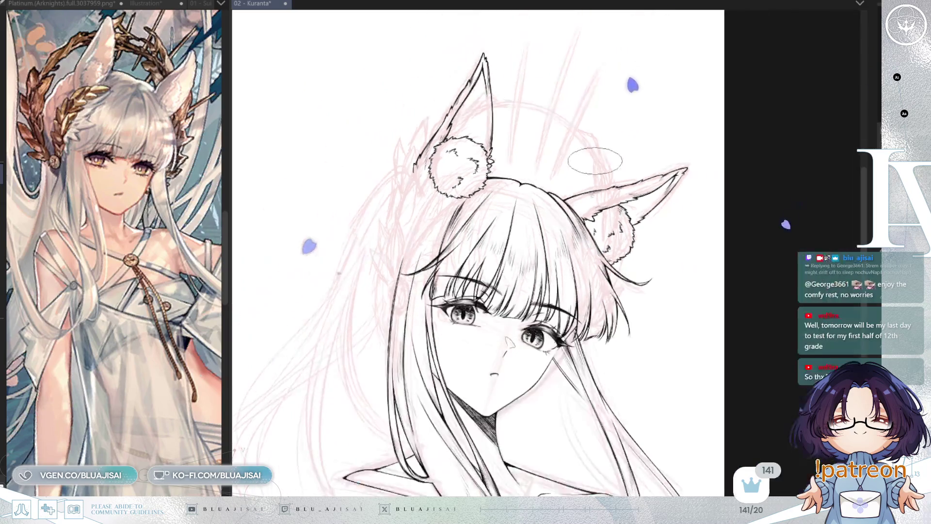
left_click_drag(632, 327, 651, 276)
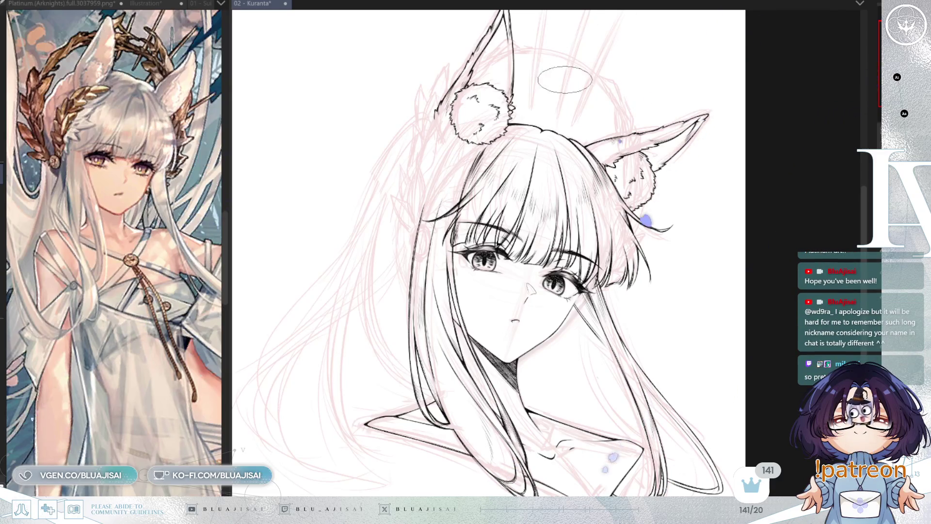
- Zoom in and out over the girl's face and the hair strands
scroll(316, 347, "up", 2)
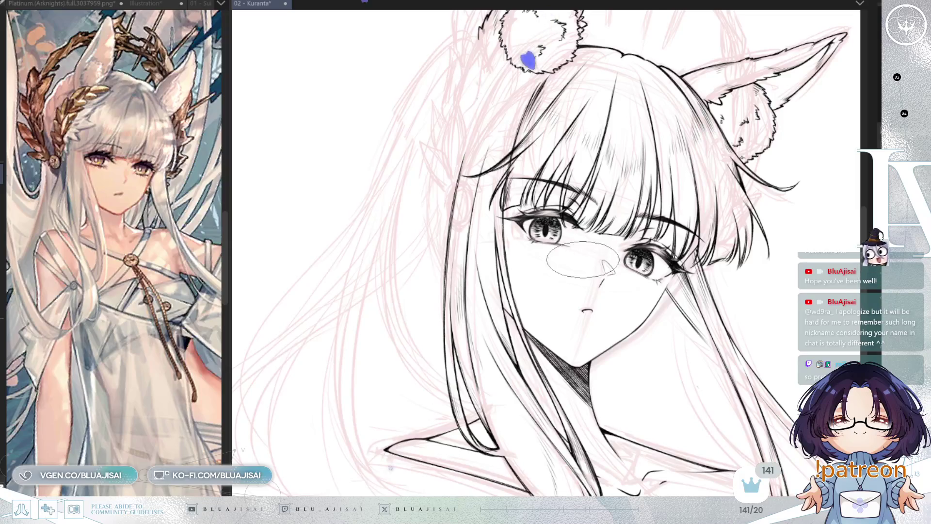
scroll(766, 248, "up", 1)
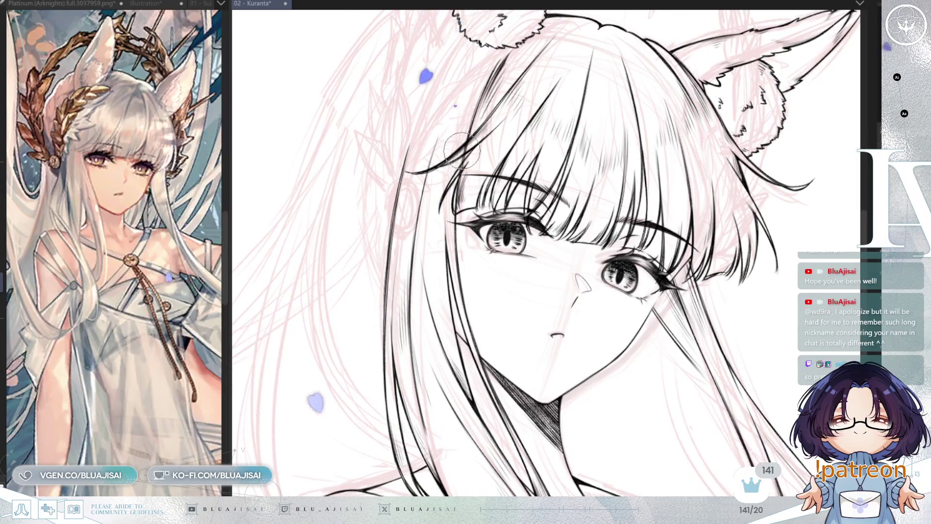
scroll(458, 154, "up", 2)
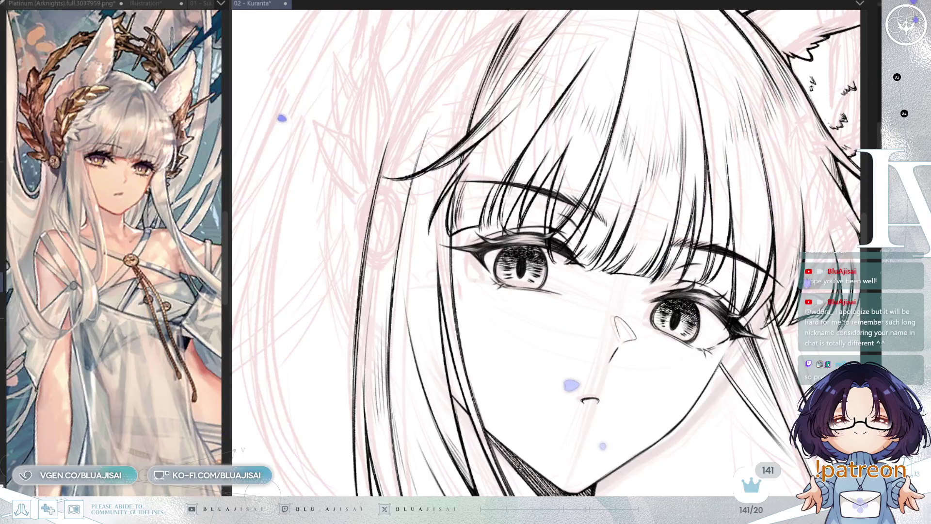
scroll(446, 179, "up", 2)
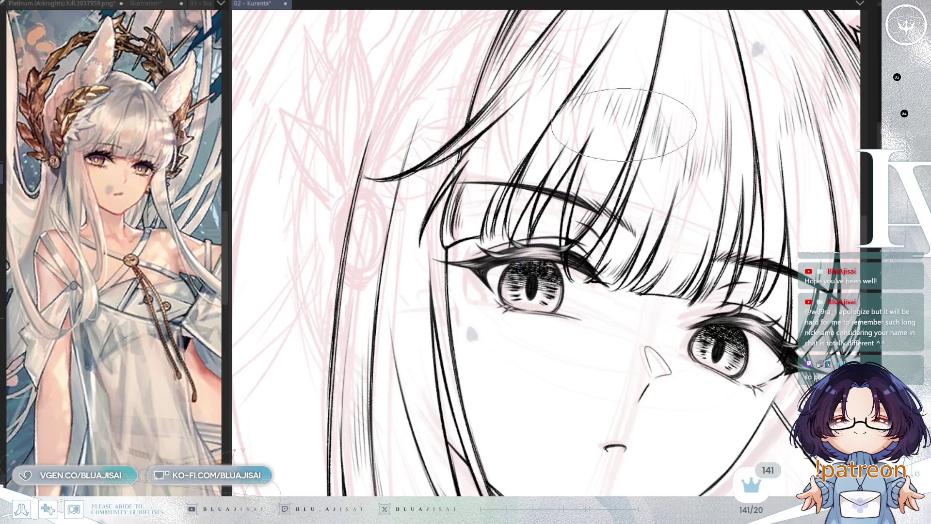
scroll(620, 125, "down", 3)
scroll(471, 216, "up", 3)
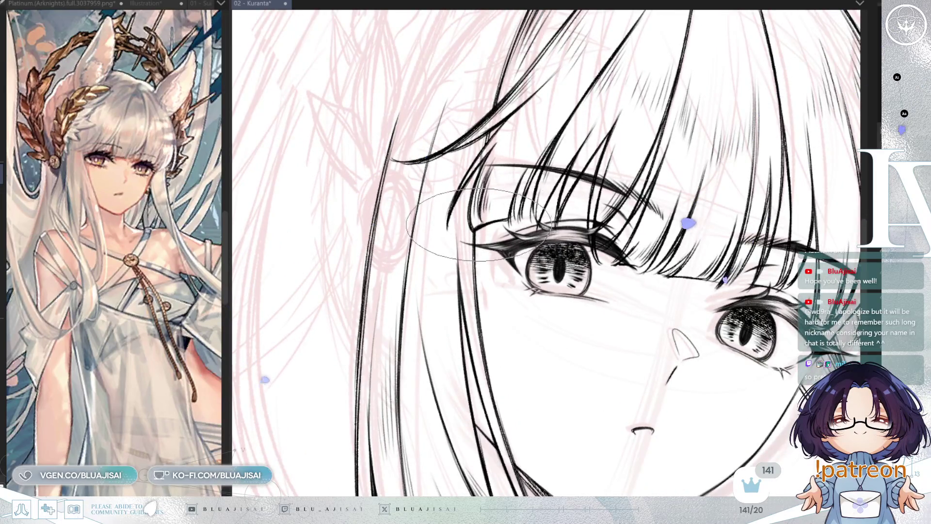
scroll(637, 144, "down", 2)
scroll(737, 117, "down", 3)
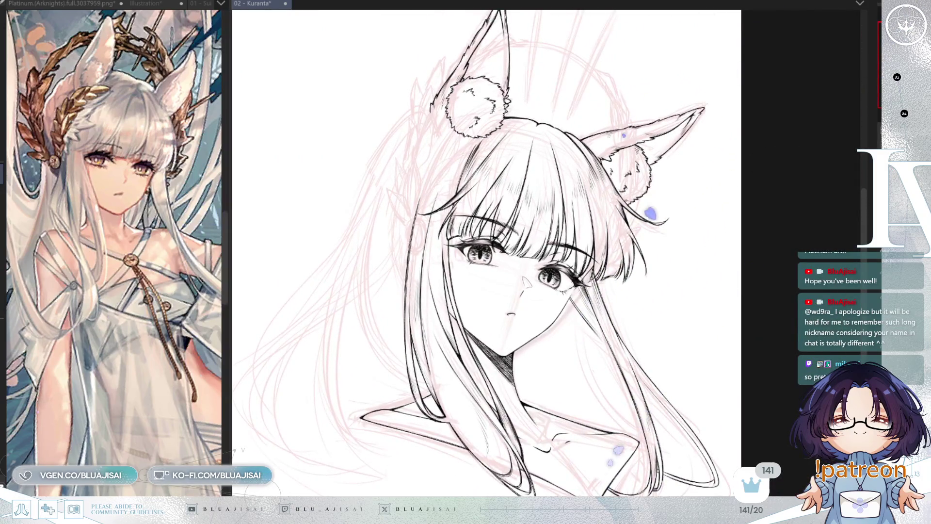
scroll(685, 228, "up", 5)
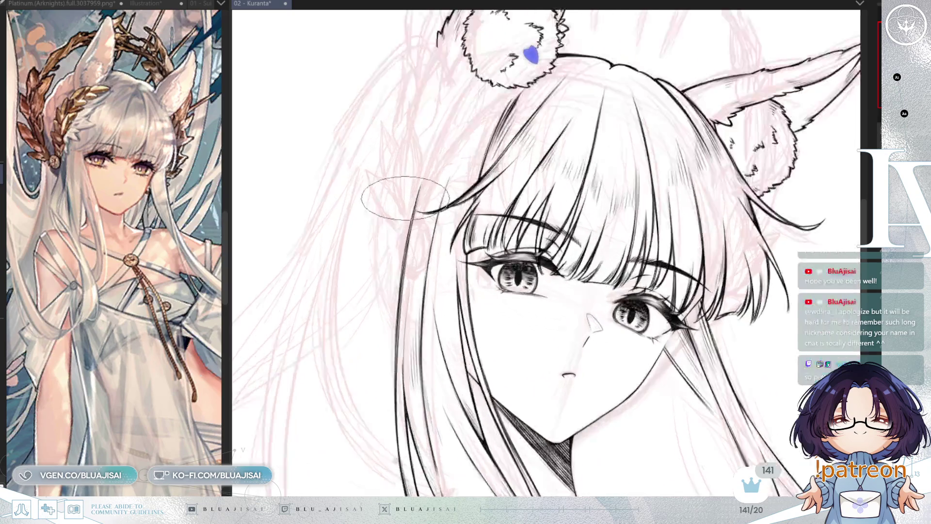
scroll(665, 249, "up", 2)
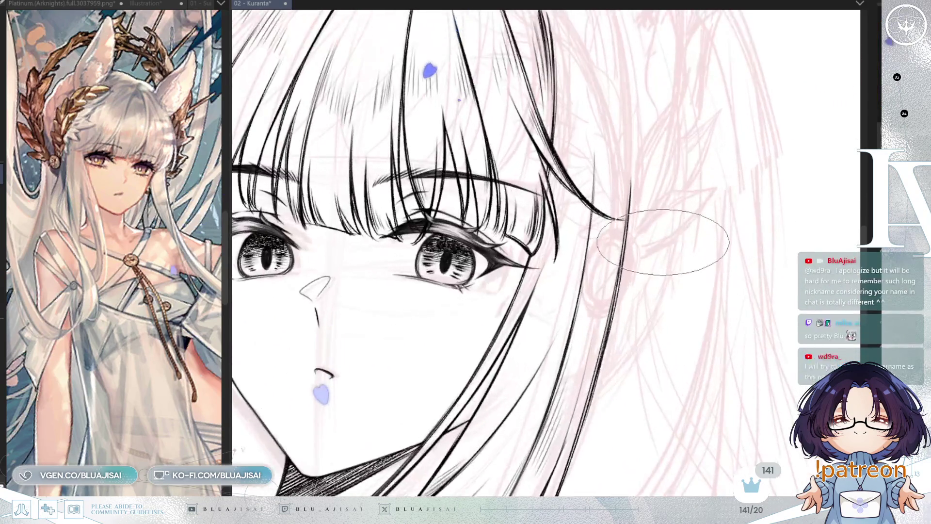
scroll(659, 251, "up", 2)
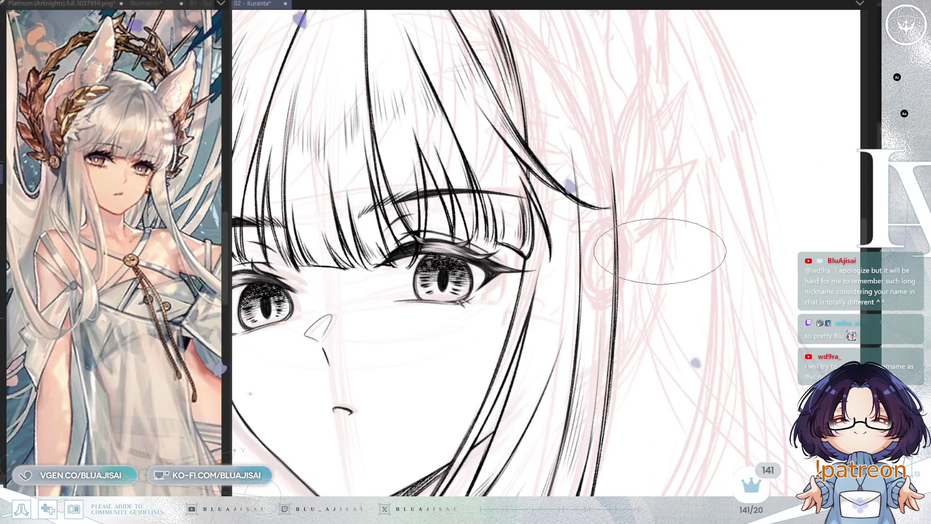
- Mirror the canvas to check both eyes, tilt it back, and remove the strands over the eye
key("m")
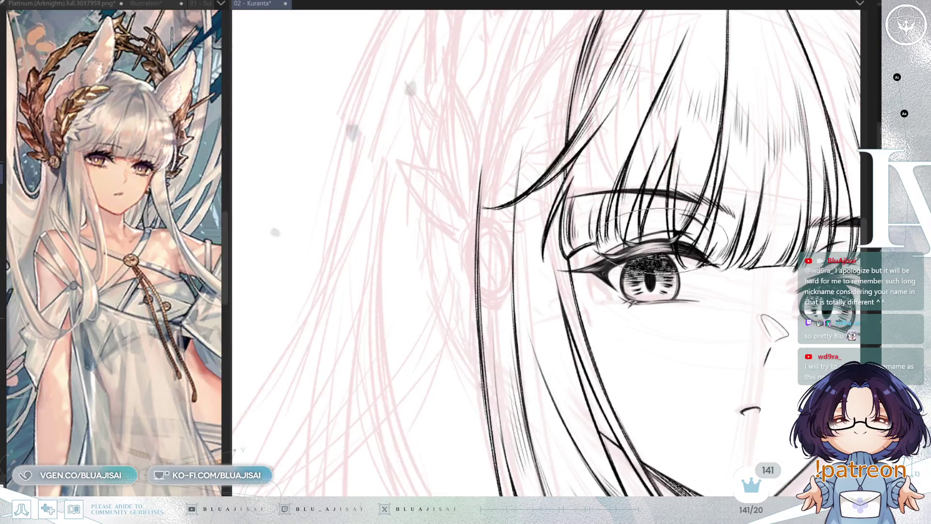
left_click_drag(620, 252, 576, 259)
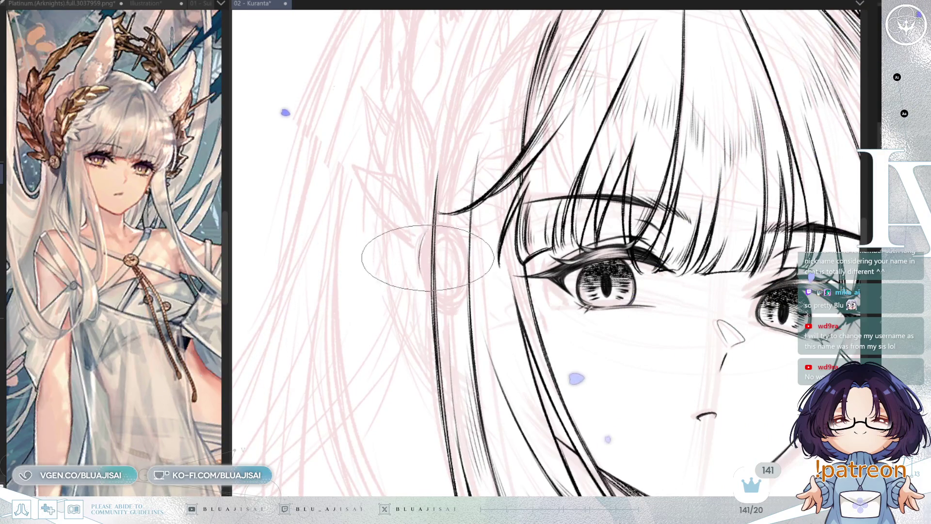
key("m")
mouse_move(708, 237)
left_mouse_down()
mouse_move(640, 175)
mouse_move(579, 247)
left_mouse_up()
scroll(579, 247, "up", 3)
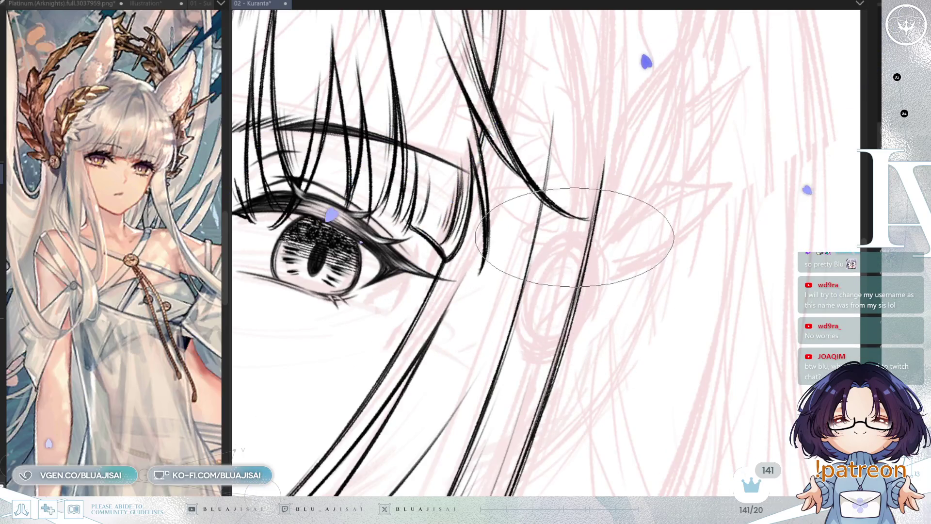
key("ctrl+z")
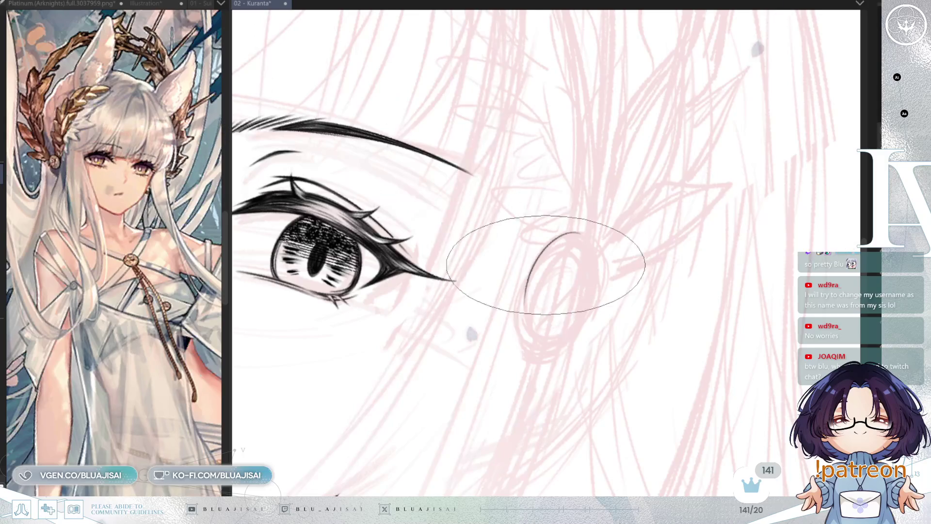
- Ink the oval pendant's lower curve and right side, discarding the extra left outline
left_click_drag(526, 298, 594, 322)
left_click_drag(577, 233, 576, 323)
mouse_move(584, 235)
left_mouse_down()
mouse_move(603, 261)
mouse_move(596, 322)
left_mouse_up()
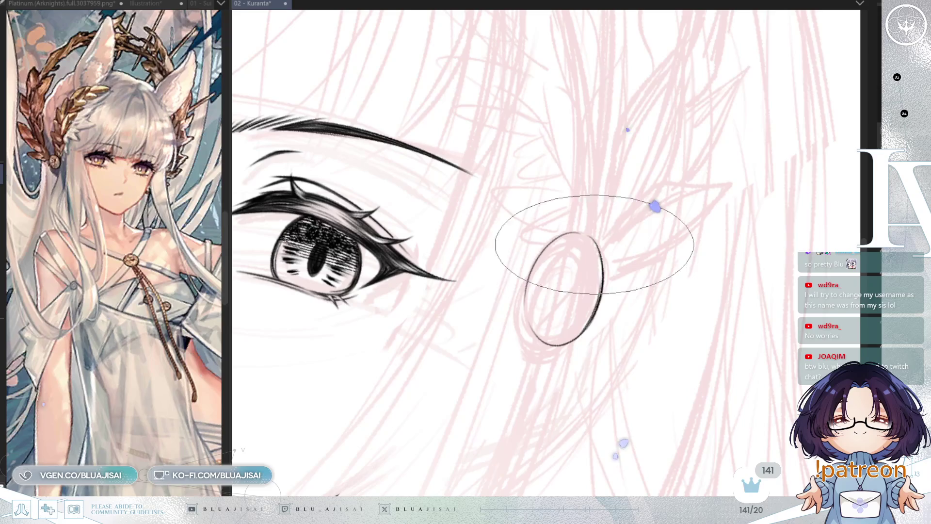
key("h")
key("End")
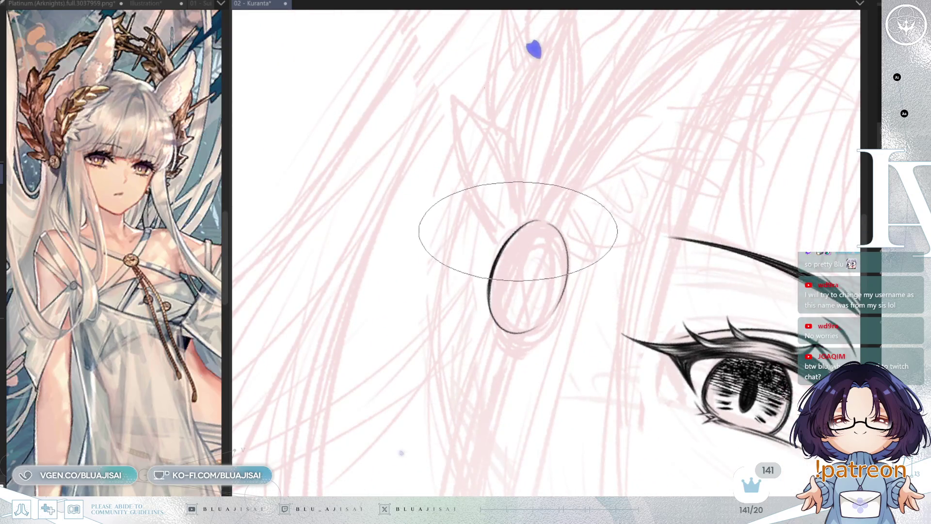
mouse_move(525, 221)
left_mouse_down()
mouse_move(488, 287)
mouse_move(520, 312)
left_mouse_up()
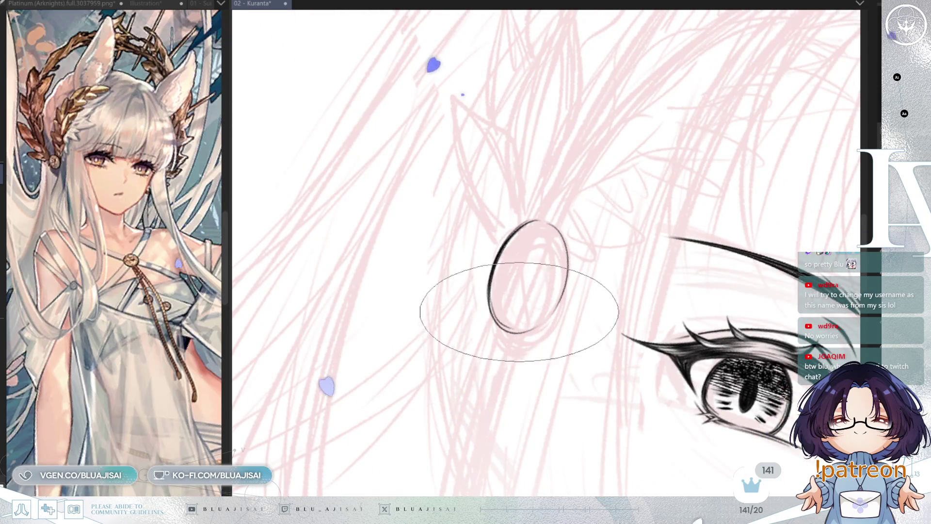
key("ctrl+z")
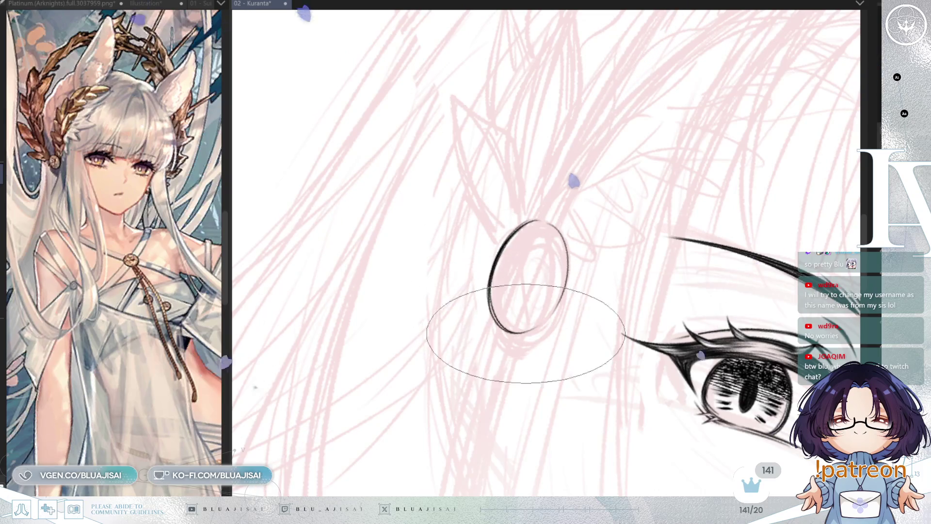
key("h")
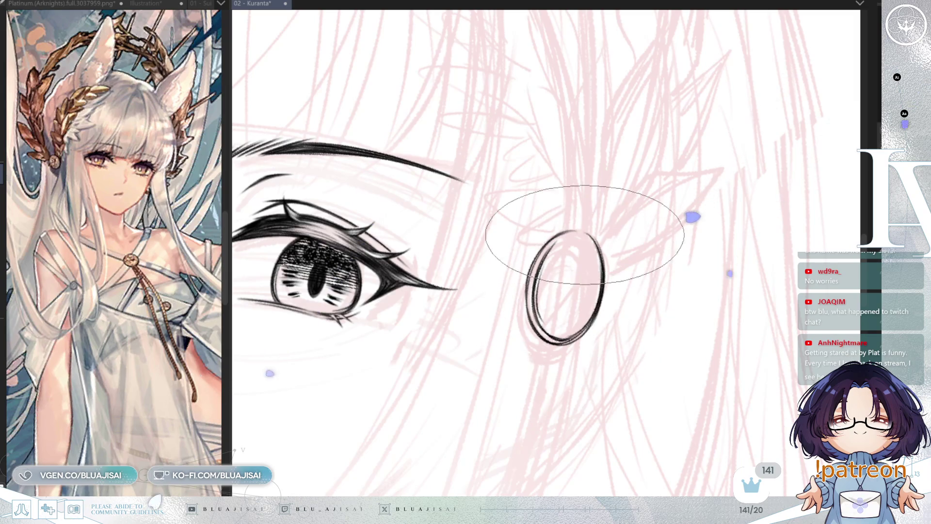
- Save the drawing with Ctrl+S
scroll(649, 201, "down", 3)
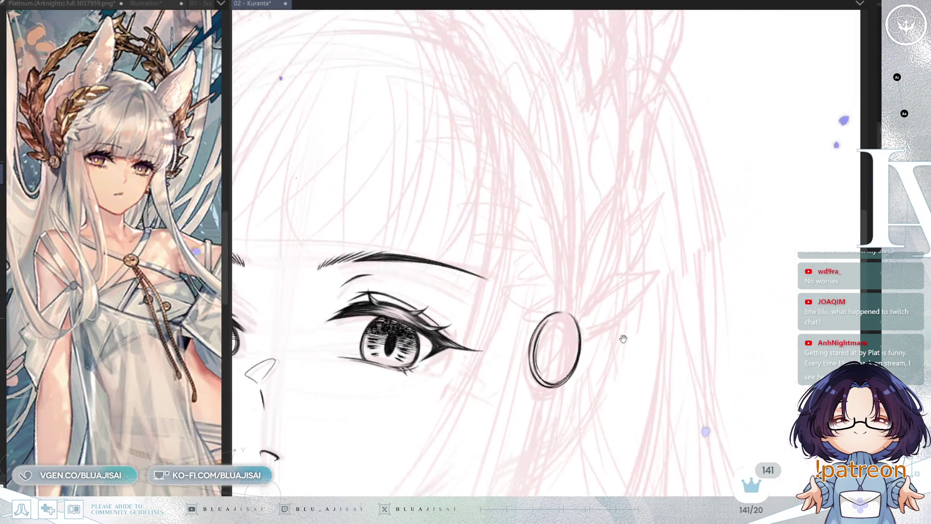
scroll(611, 272, "up", 3)
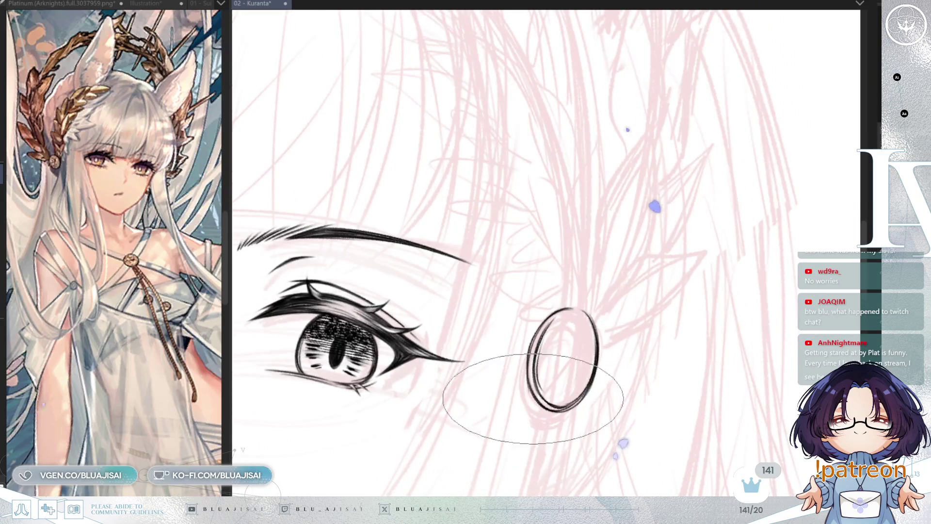
scroll(519, 359, "down", 2)
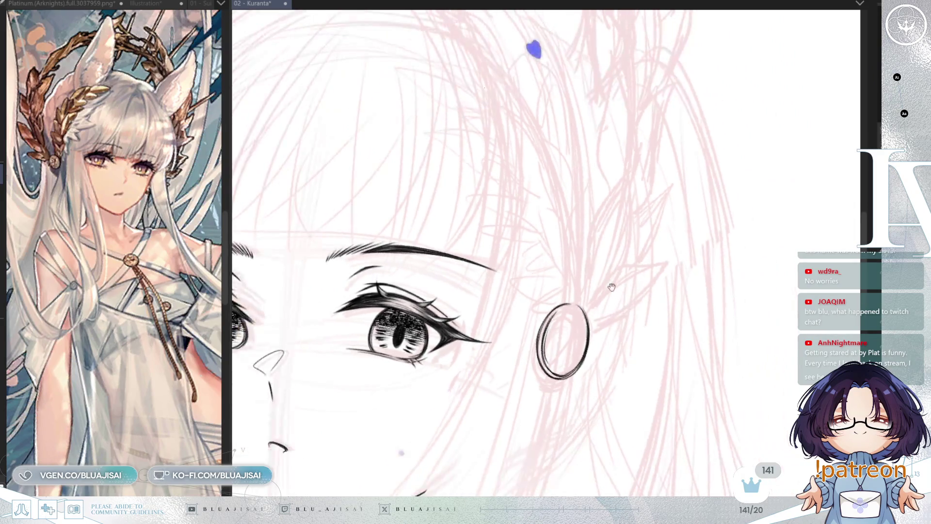
scroll(604, 275, "up", 2)
key("ctrl+s")
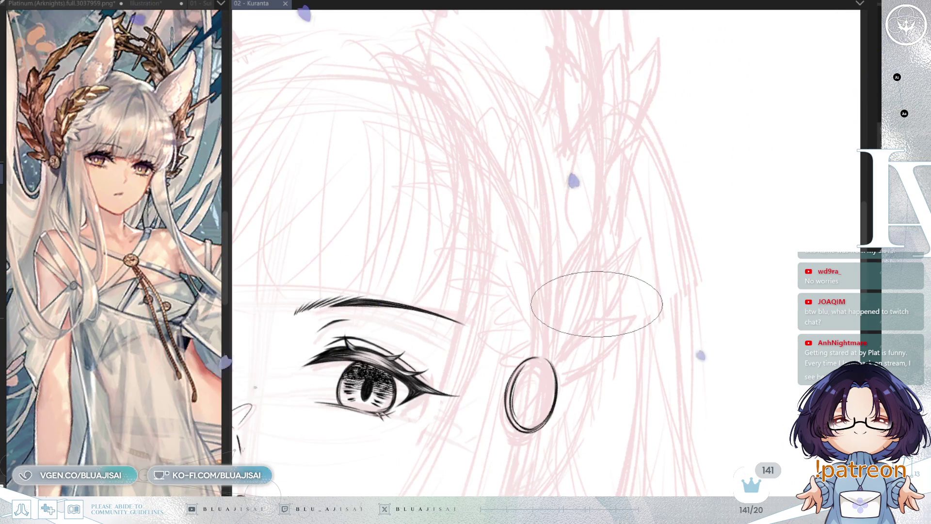
scroll(597, 303, "down", 1)
scroll(605, 339, "down", 1)
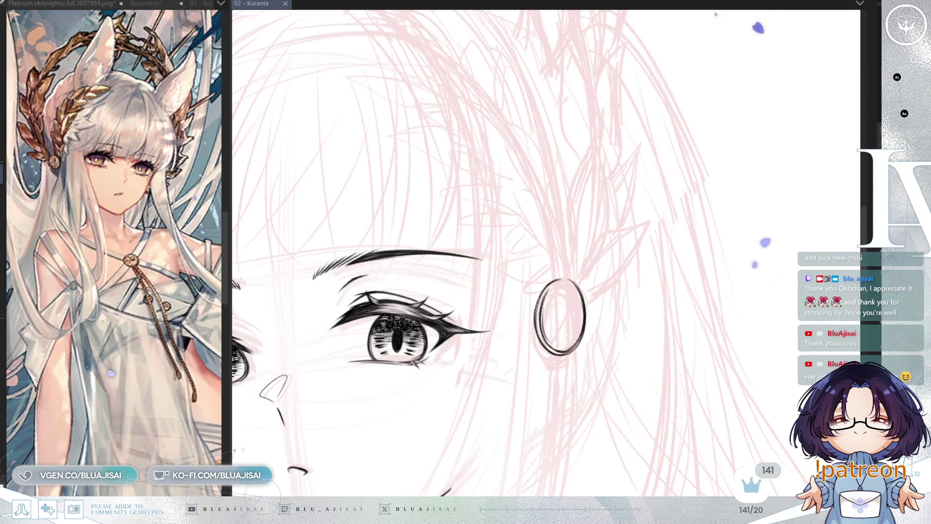
- Frame the pendant, hide the hair sketch, and angle the canvas for the laurel leaves
scroll(558, 276, "up", 1)
left_click(548, 282)
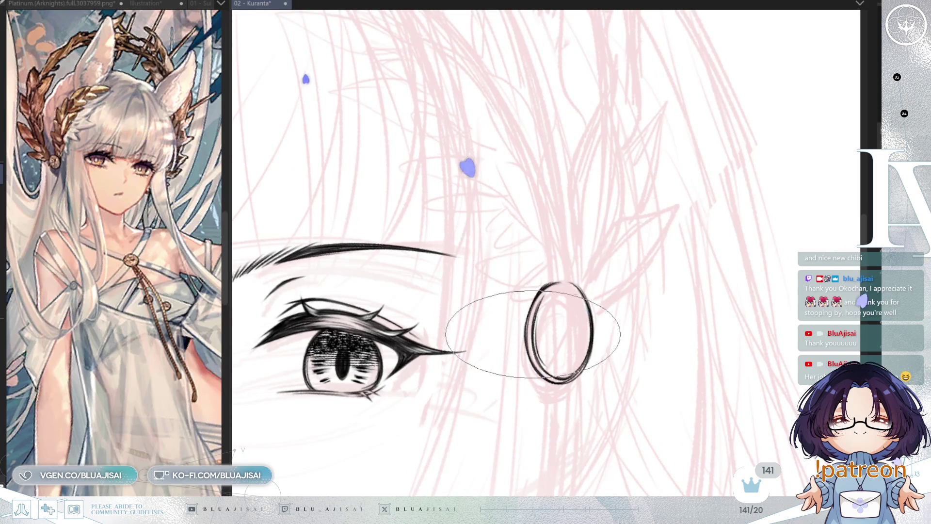
scroll(604, 262, "down", 3)
scroll(584, 257, "up", 3)
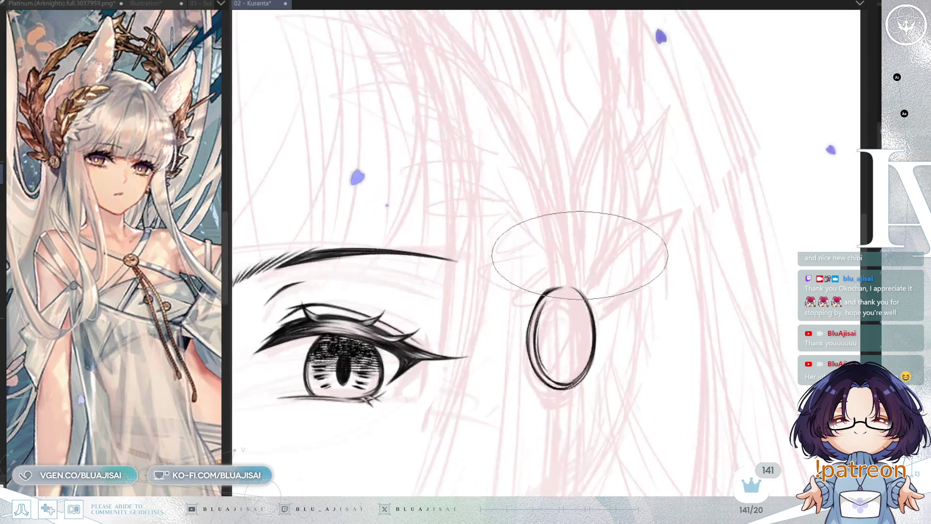
scroll(630, 233, "down", 2)
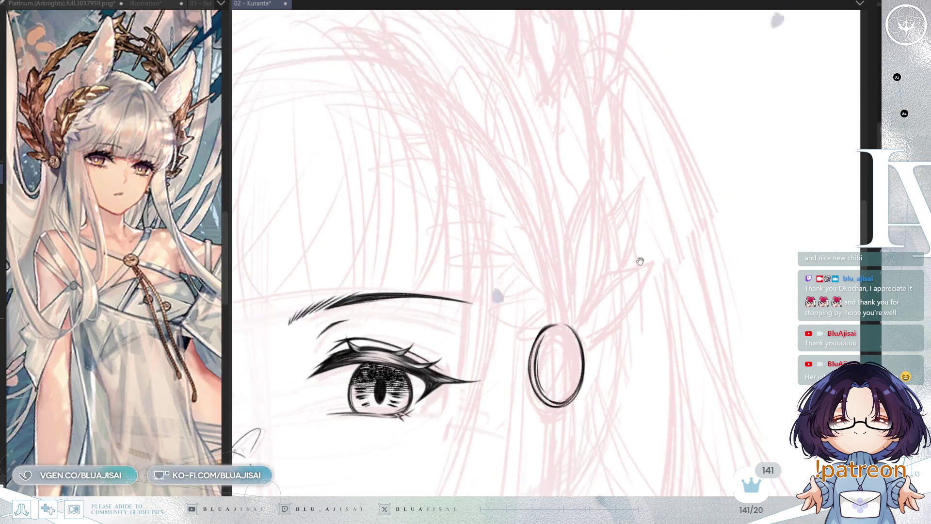
left_click_drag(641, 259, 603, 291)
key("h")
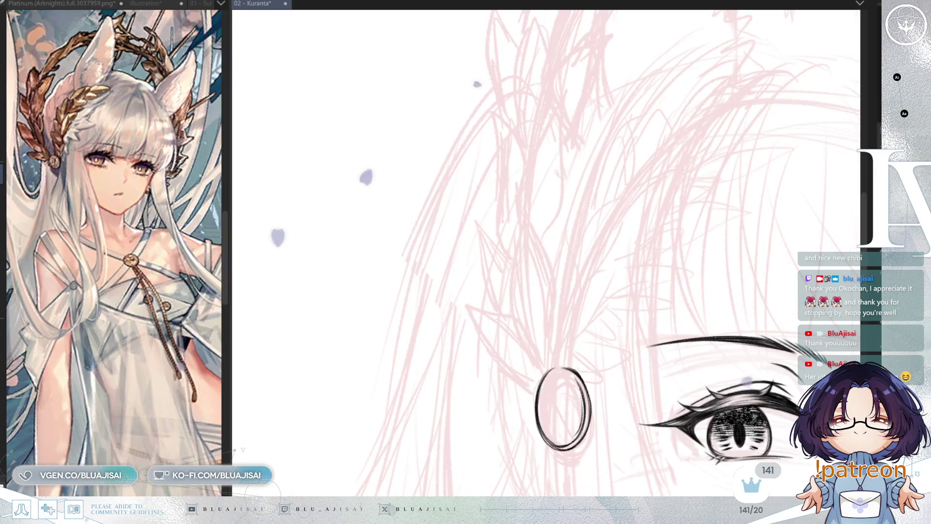
key("ctrl+z")
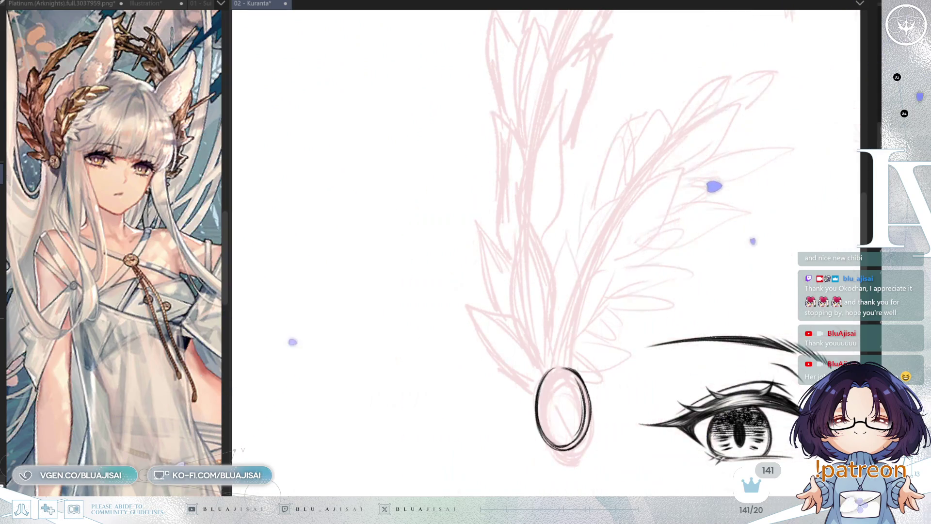
key("asciicircum")
key("asciicircum")
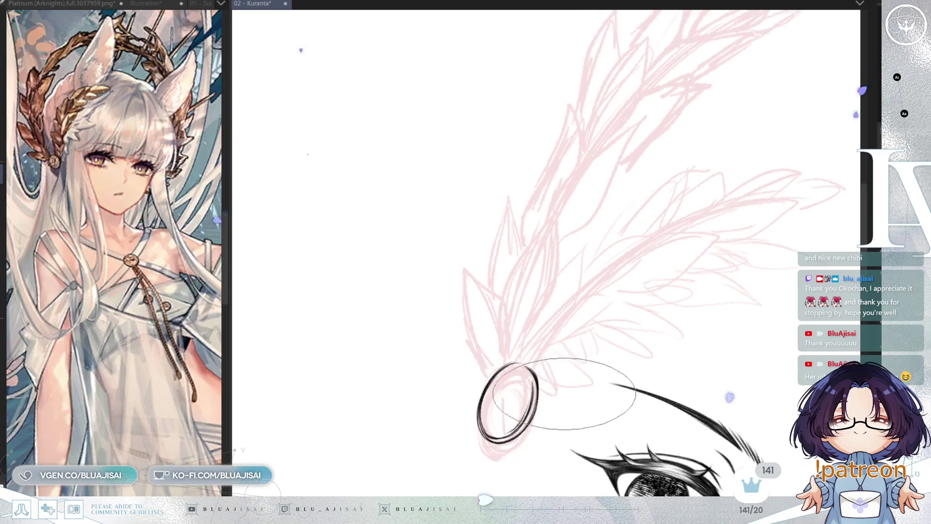
key("minus")
key("minus")
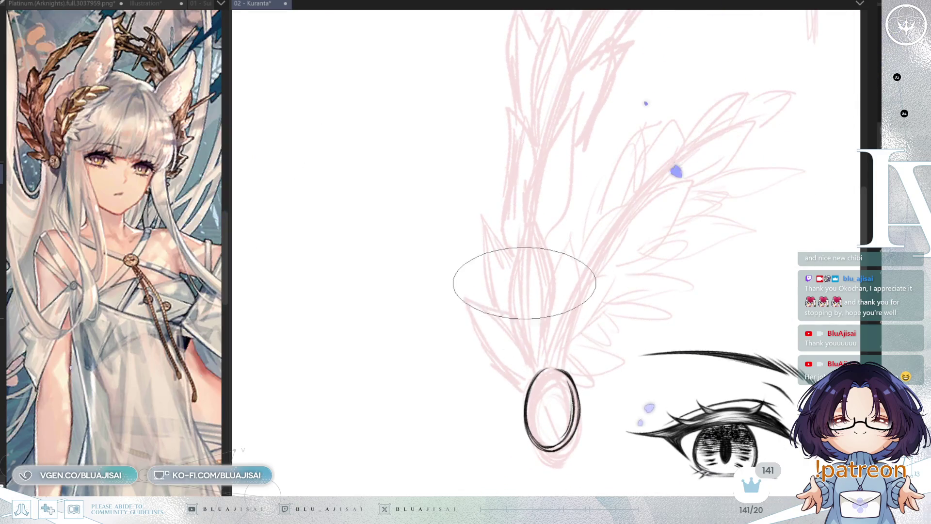
- Ink both edges of the first laurel leaf and the right edge of the upper-right leaf
mouse_move(535, 365)
left_mouse_down()
mouse_move(530, 231)
mouse_move(546, 264)
left_mouse_up()
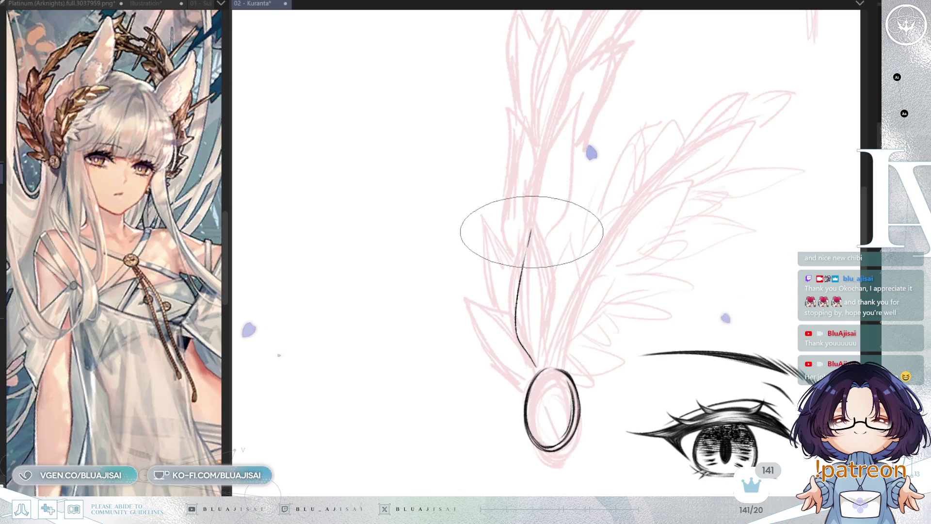
mouse_move(532, 225)
left_mouse_down()
mouse_move(553, 312)
mouse_move(536, 365)
left_mouse_up()
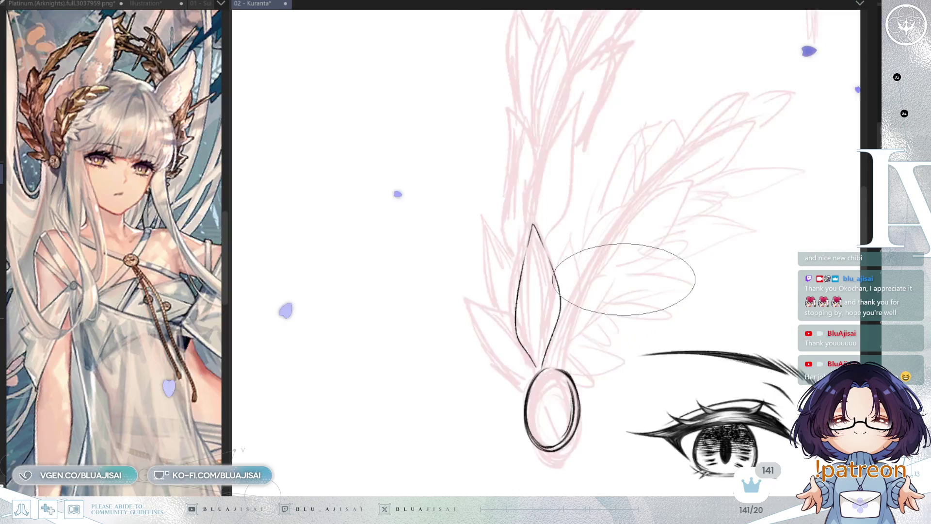
key("h")
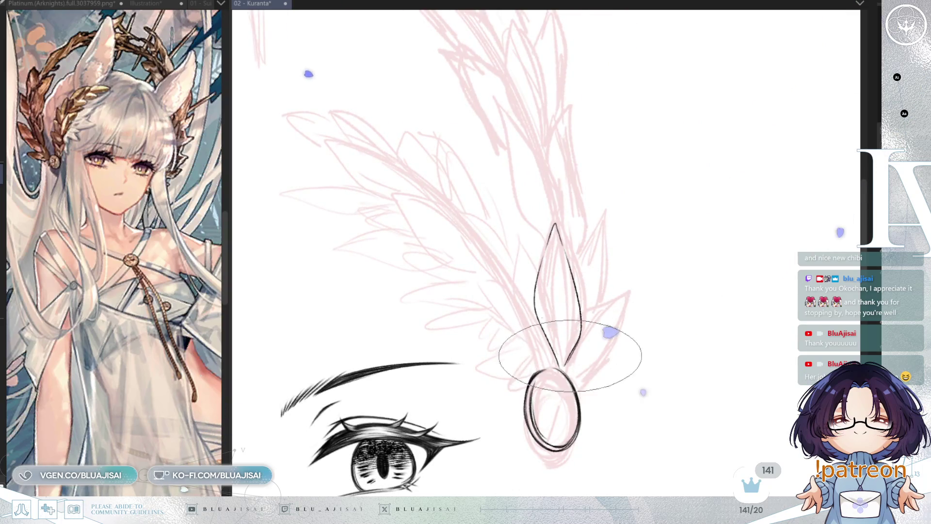
mouse_move(581, 333)
left_mouse_down()
mouse_move(629, 292)
mouse_move(622, 323)
mouse_move(582, 376)
left_mouse_up()
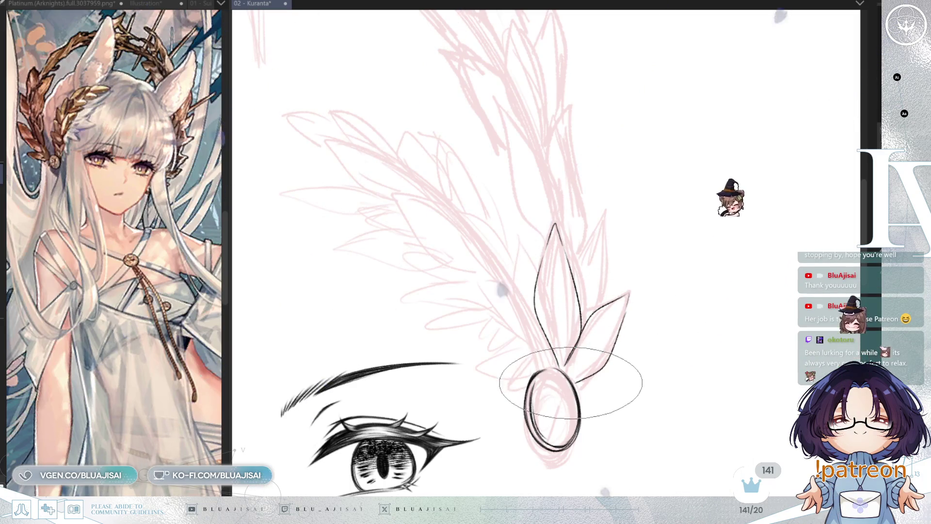
mouse_move(631, 313)
left_mouse_down()
mouse_move(551, 291)
mouse_move(584, 264)
mouse_move(586, 319)
mouse_move(570, 364)
left_mouse_up()
left_click_drag(584, 280, 566, 365)
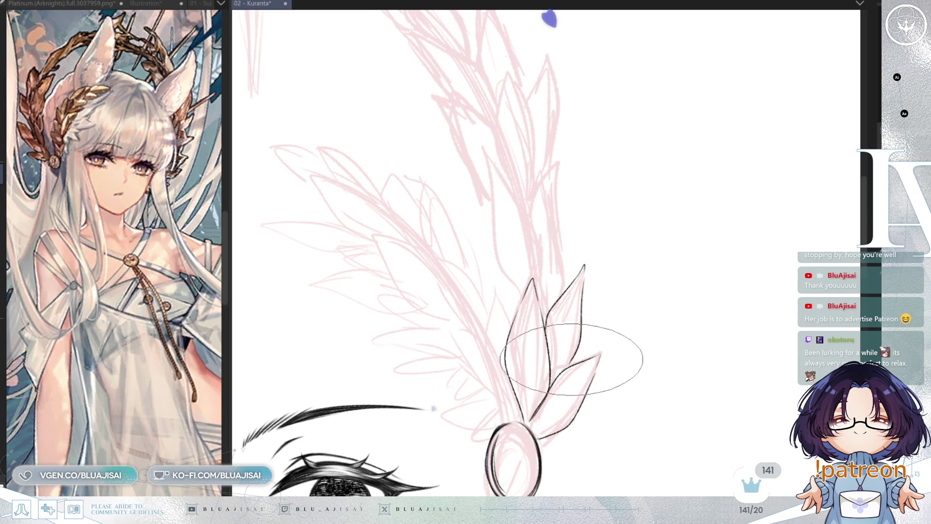
key("h")
key("minus")
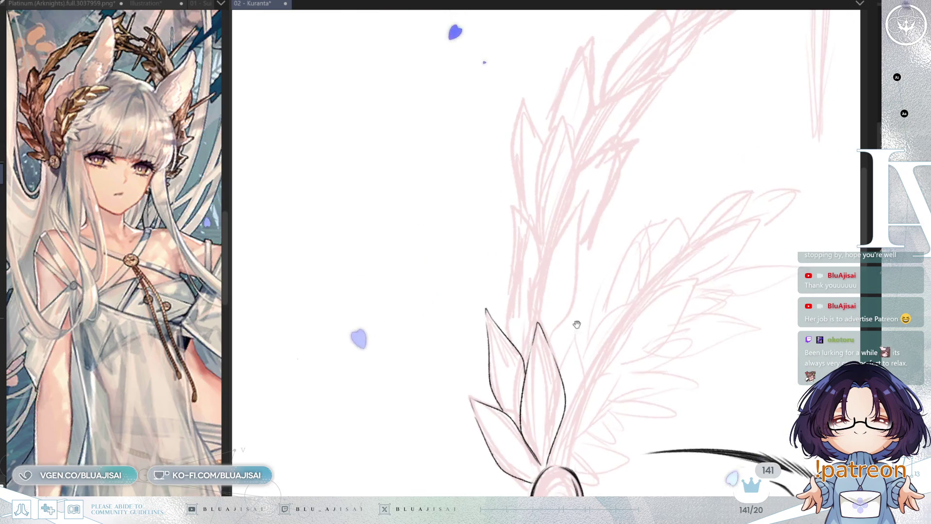
- Ink more laurel leaf edges, then pan to reveal the eye below
mouse_move(529, 329)
left_mouse_down()
mouse_move(571, 212)
mouse_move(580, 278)
mouse_move(551, 342)
left_mouse_up()
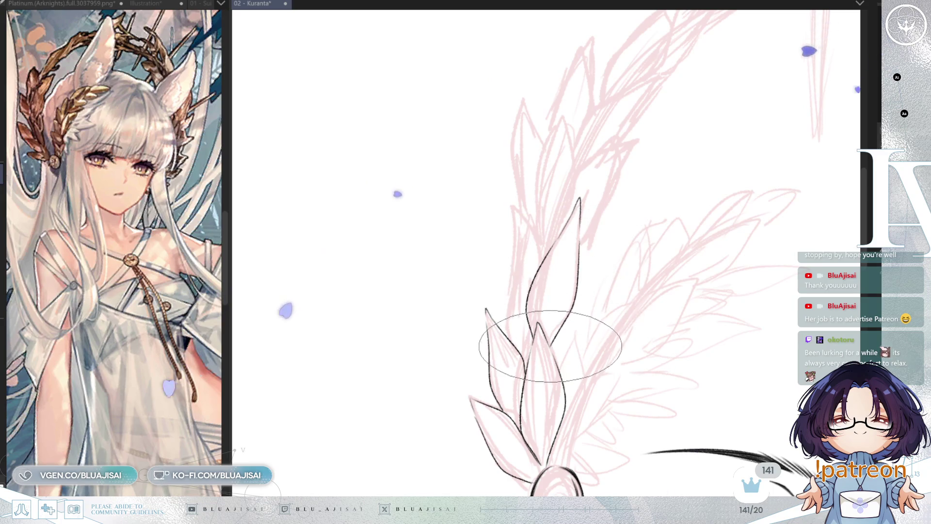
key("asciicircum")
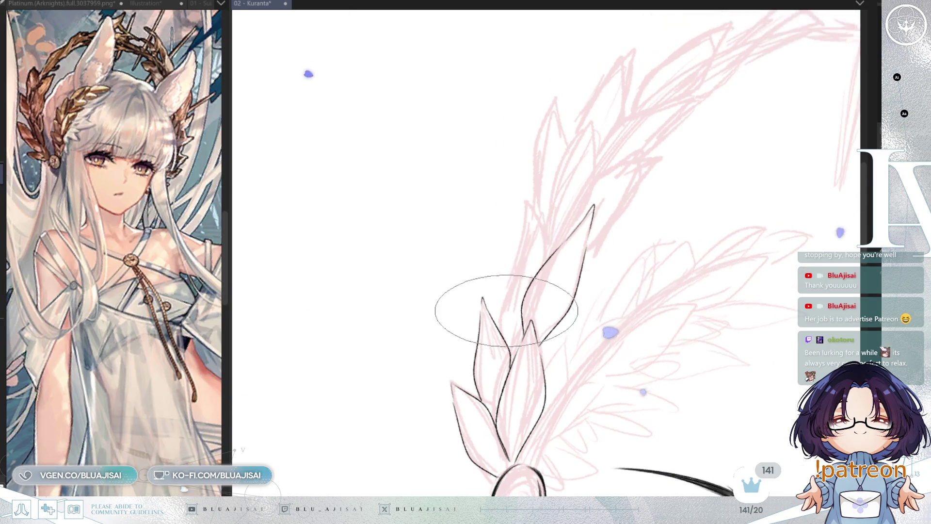
left_click_drag(515, 265, 515, 233)
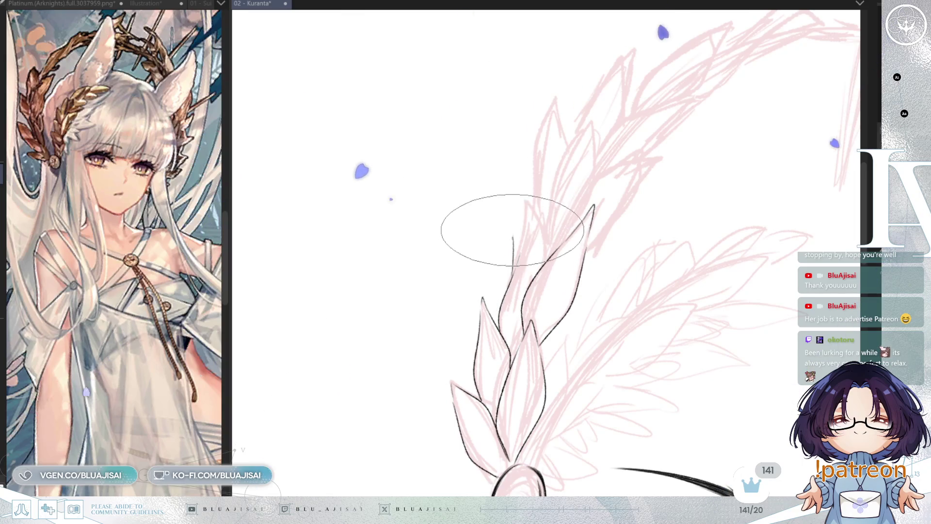
key("h")
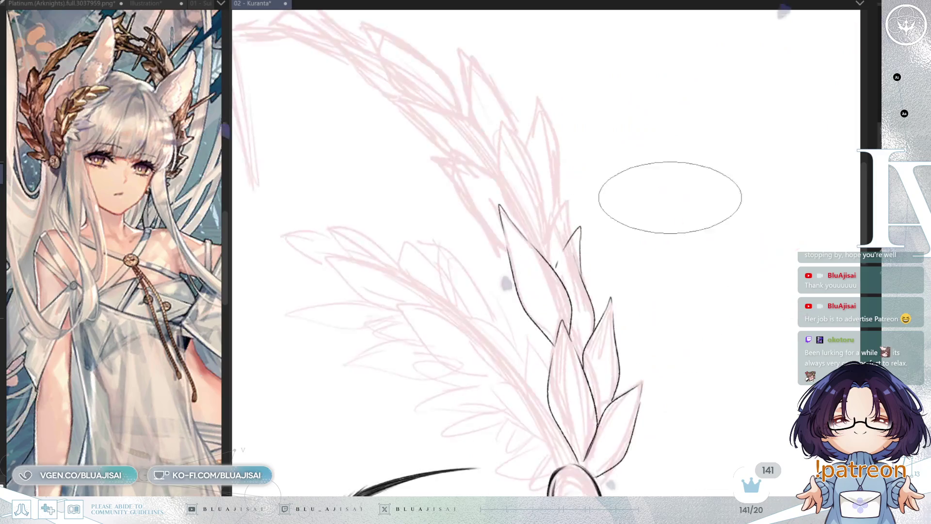
key("Delete")
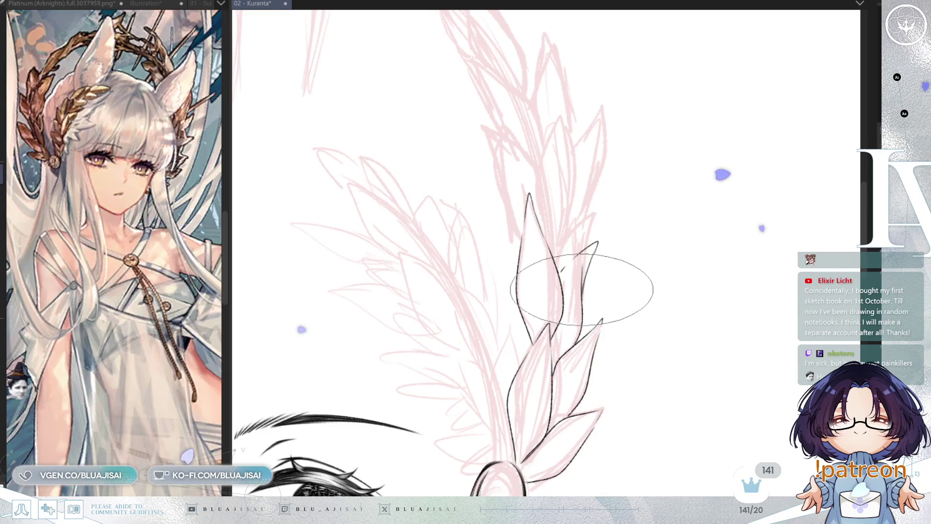
scroll(597, 272, "up", 2)
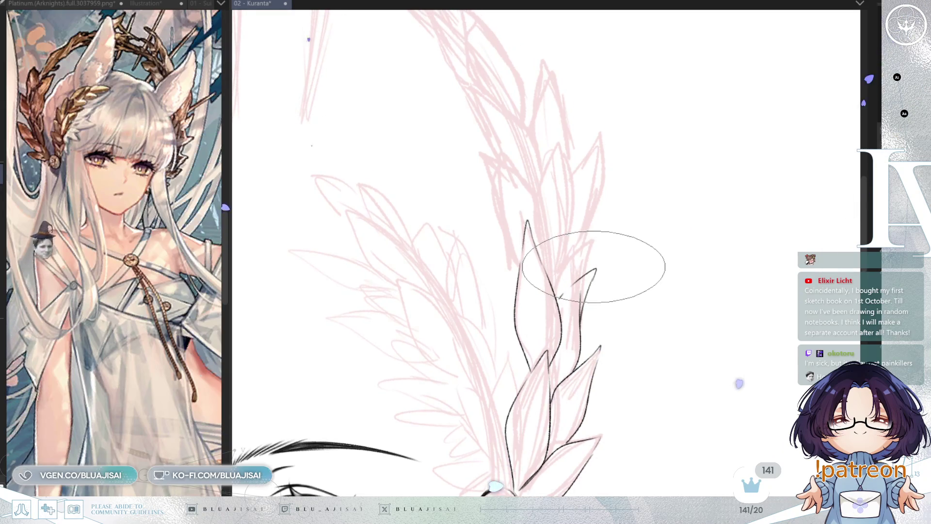
mouse_move(598, 266)
left_mouse_down()
mouse_move(617, 224)
mouse_move(609, 281)
left_mouse_up()
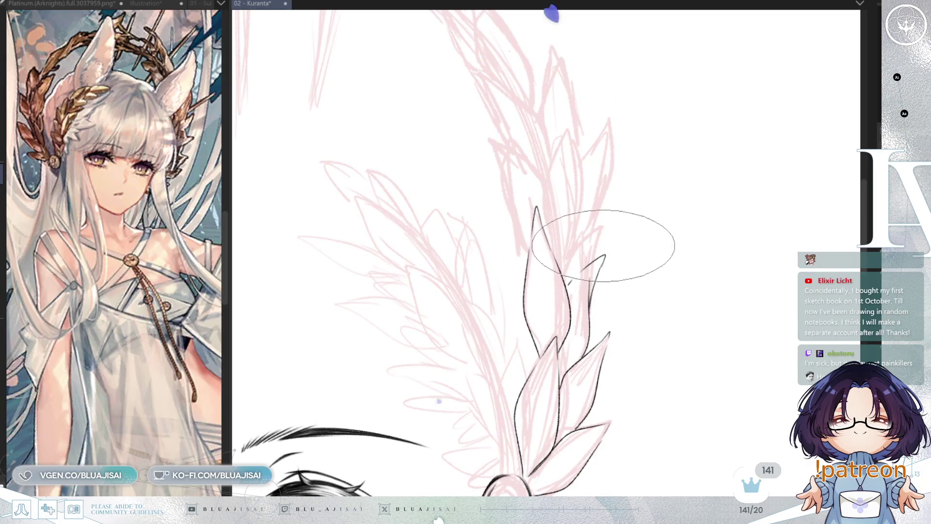
scroll(618, 247, "down", 3)
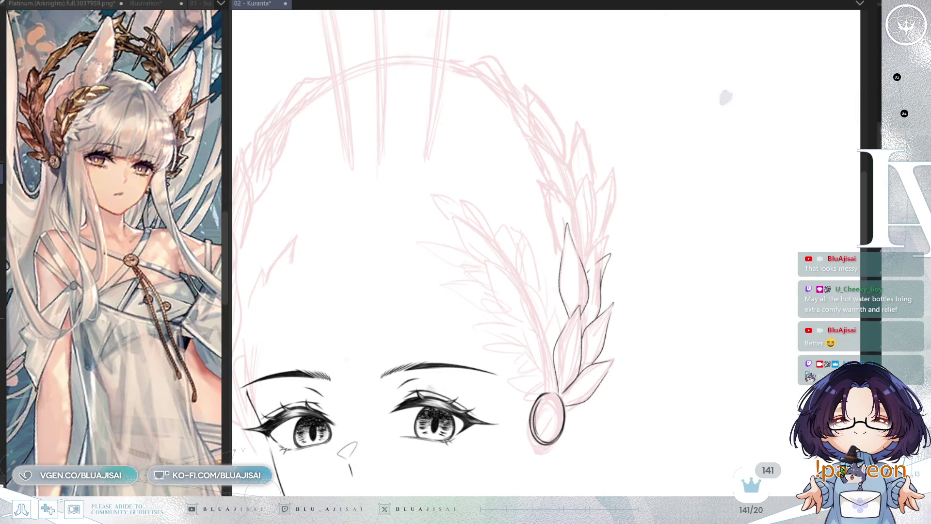
- Ink a long leaf outline on the laurel and extend it up-right
scroll(604, 89, "down", 3)
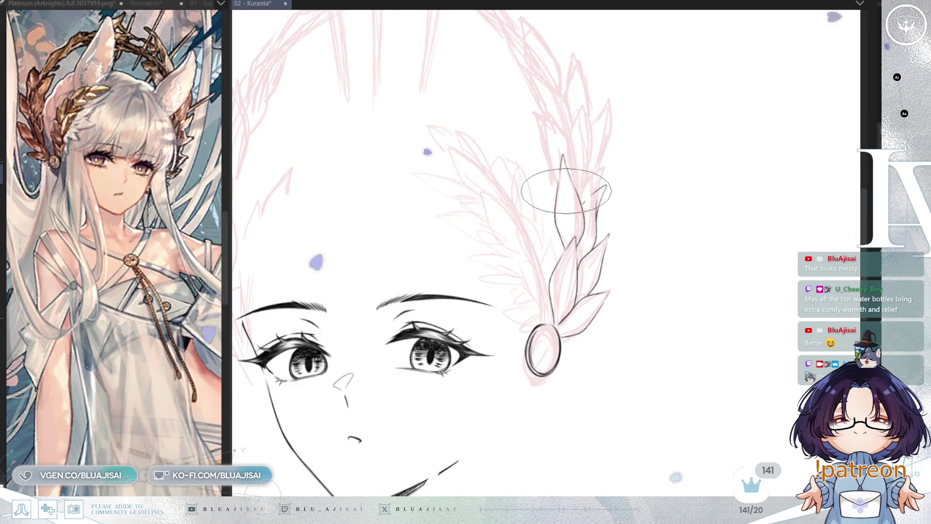
scroll(605, 177, "up", 5)
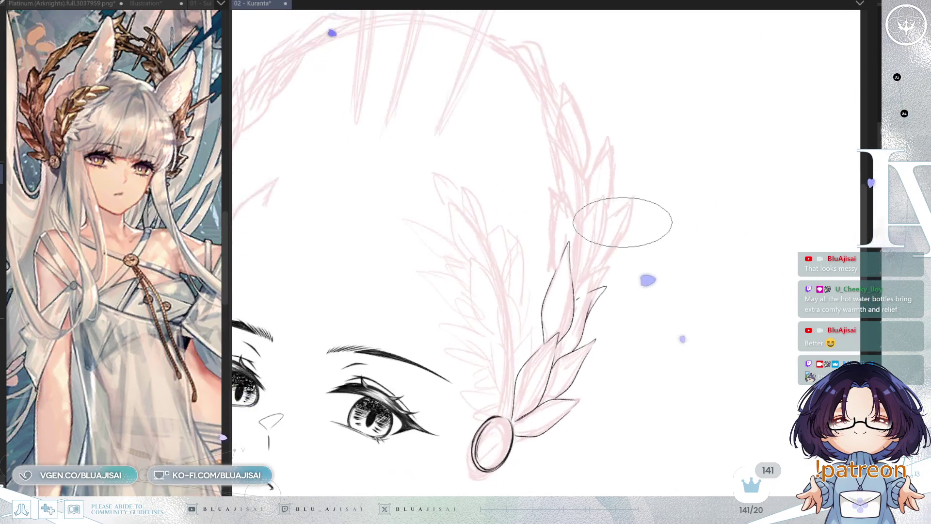
mouse_move(613, 167)
left_mouse_down()
mouse_move(610, 192)
mouse_move(598, 129)
left_mouse_up()
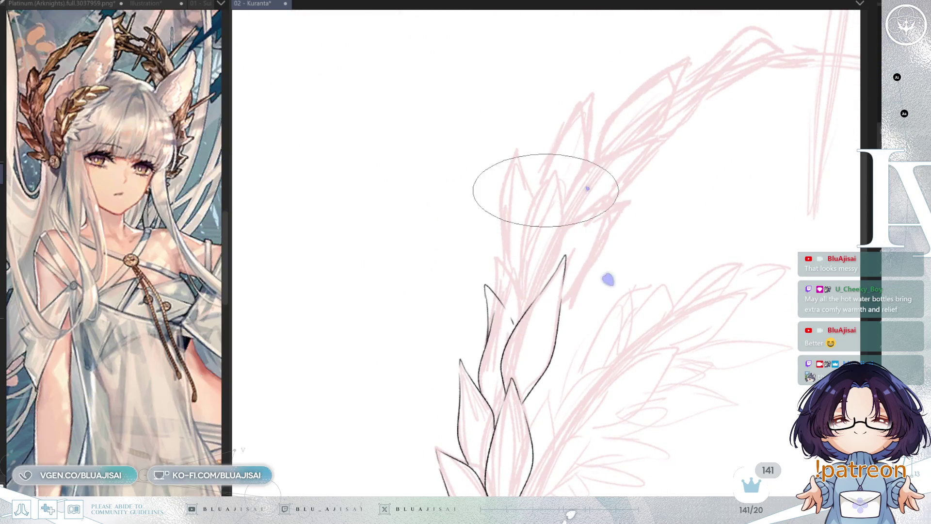
left_click_drag(552, 176, 517, 297)
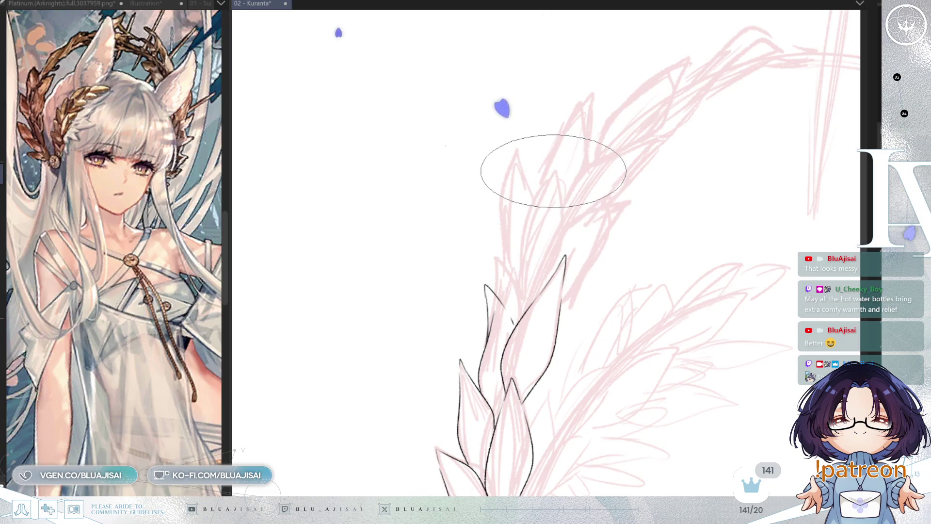
mouse_move(551, 172)
left_mouse_down()
mouse_move(529, 243)
mouse_move(543, 197)
left_mouse_up()
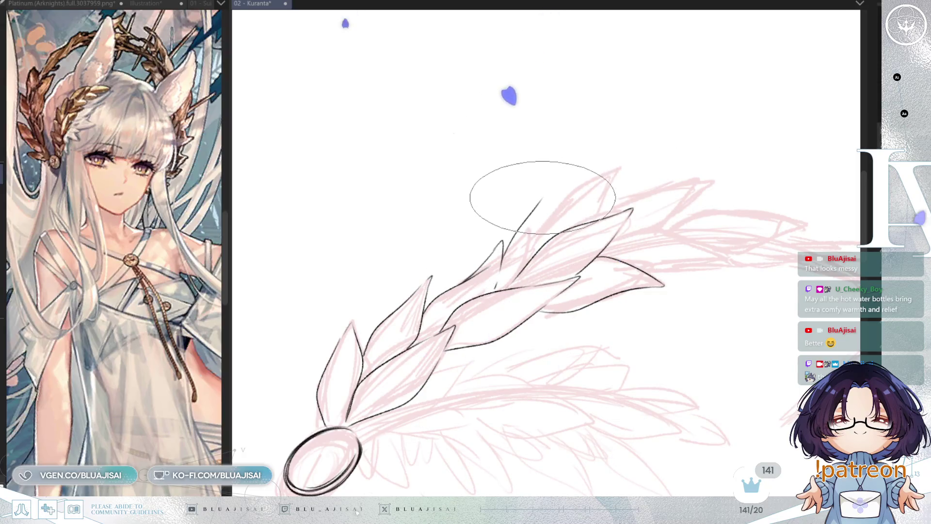
mouse_move(537, 192)
left_mouse_down()
mouse_move(556, 173)
mouse_move(559, 197)
left_mouse_up()
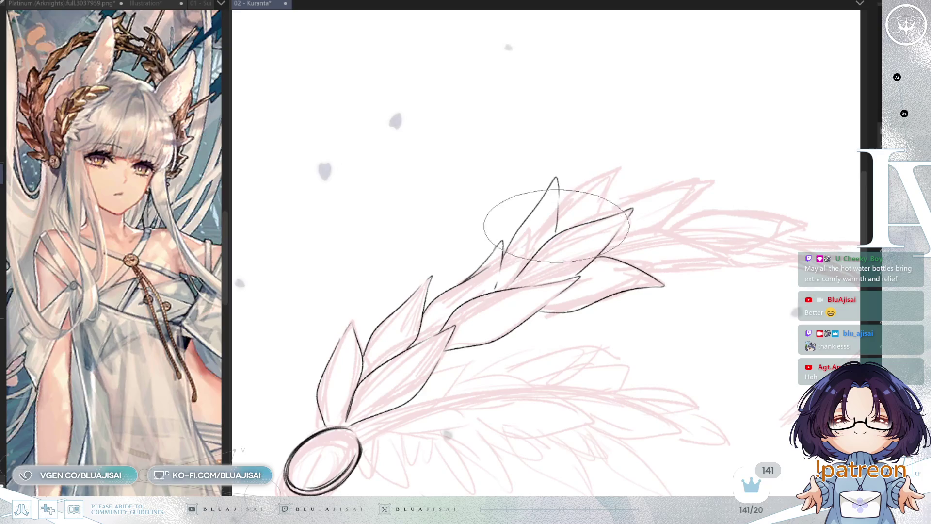
key("minus")
key("minus")
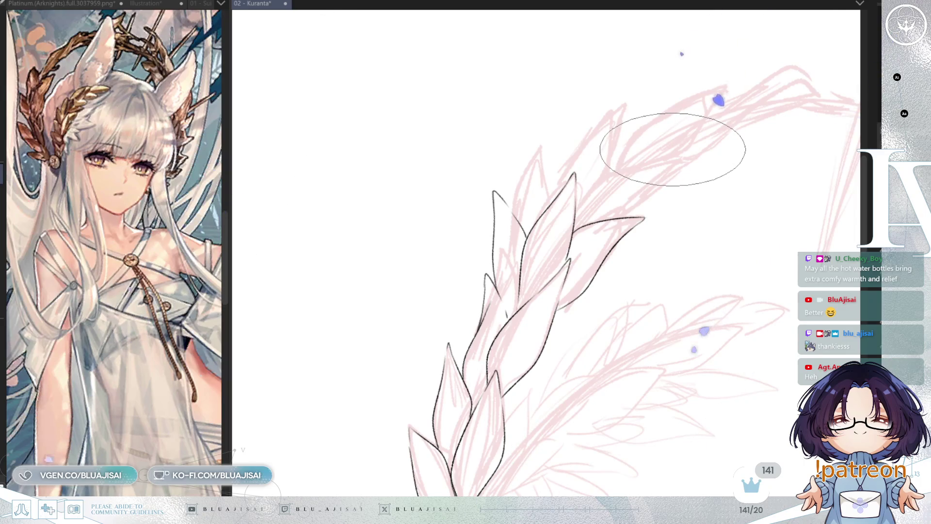
- Ink further leaves beside the branch rising to hooked pointed tips
left_click_drag(636, 190, 629, 210)
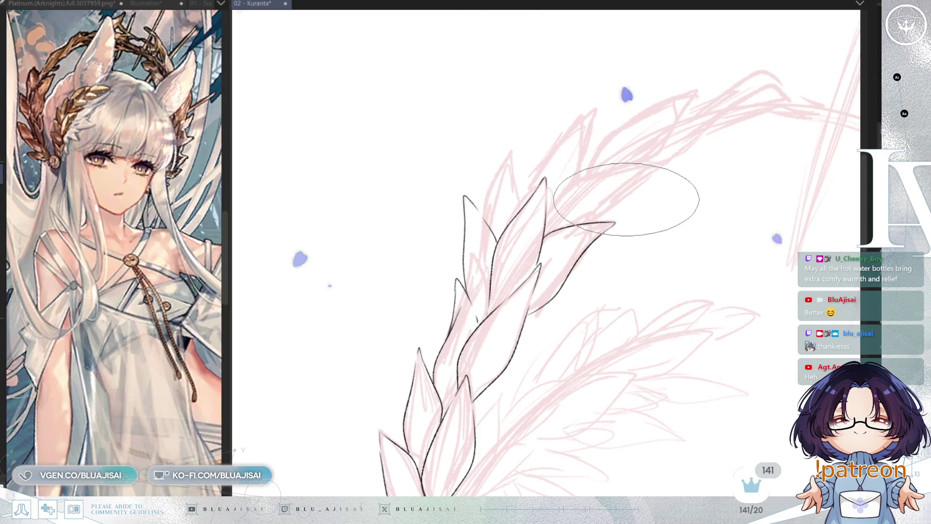
mouse_move(632, 220)
left_mouse_down()
mouse_move(661, 62)
mouse_move(575, 291)
left_mouse_up()
mouse_move(452, 290)
left_mouse_down()
mouse_move(457, 217)
mouse_move(474, 240)
left_mouse_up()
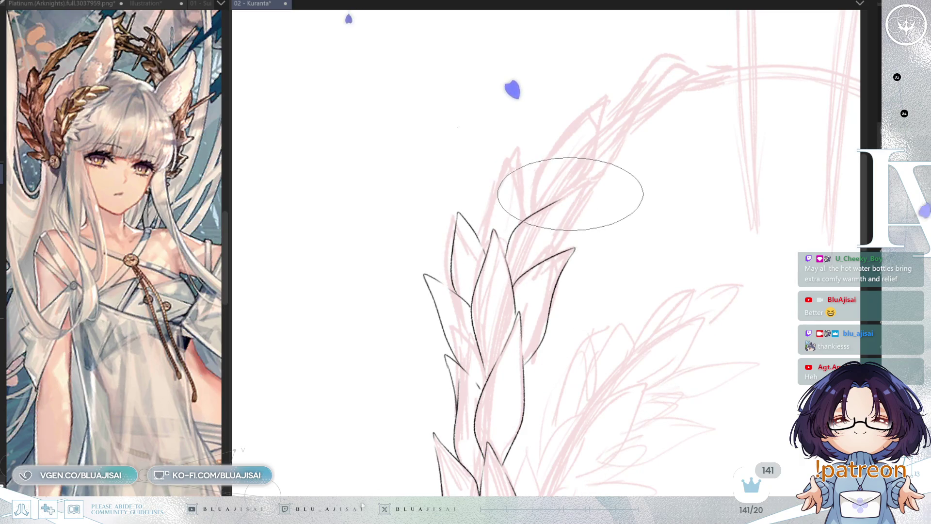
mouse_move(562, 199)
left_mouse_down()
mouse_move(576, 190)
mouse_move(574, 210)
left_mouse_up()
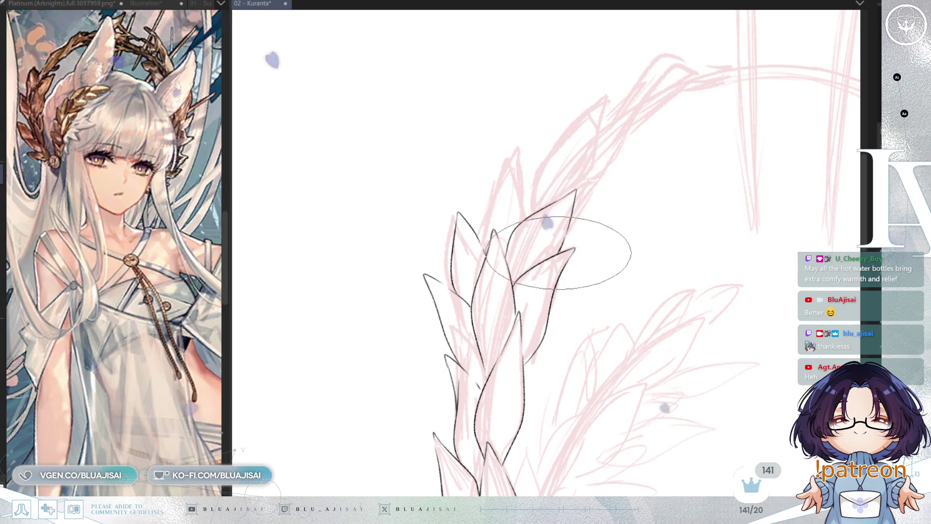
key("asciicircum")
key("asciicircum")
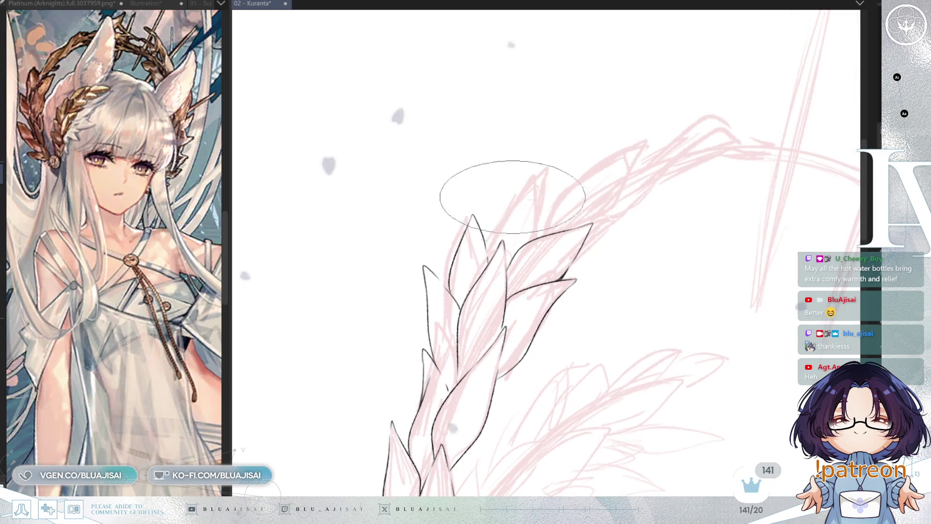
mouse_move(488, 237)
left_mouse_down()
mouse_move(535, 215)
mouse_move(535, 236)
left_mouse_up()
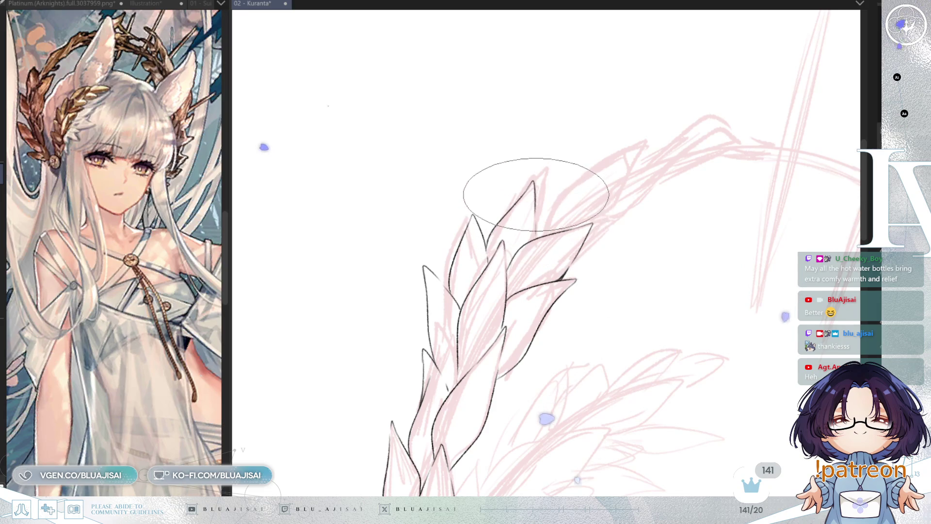
left_click_drag(545, 219, 531, 187)
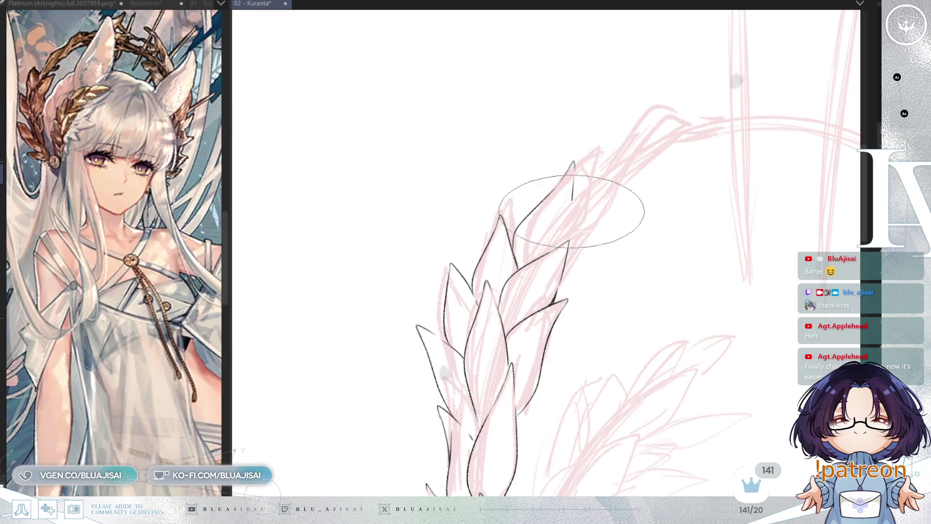
left_click_drag(572, 199, 565, 242)
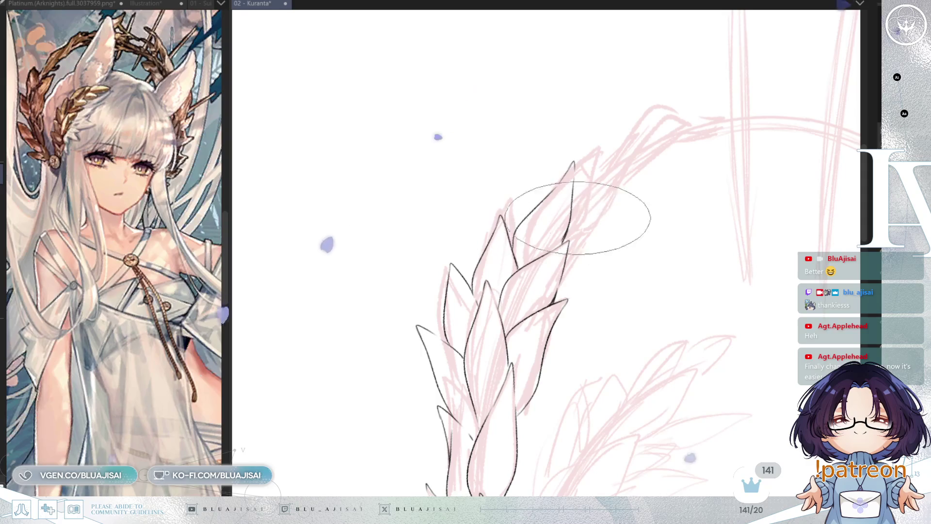
mouse_move(624, 208)
left_mouse_down()
mouse_move(655, 270)
mouse_move(645, 232)
mouse_move(662, 194)
left_mouse_up()
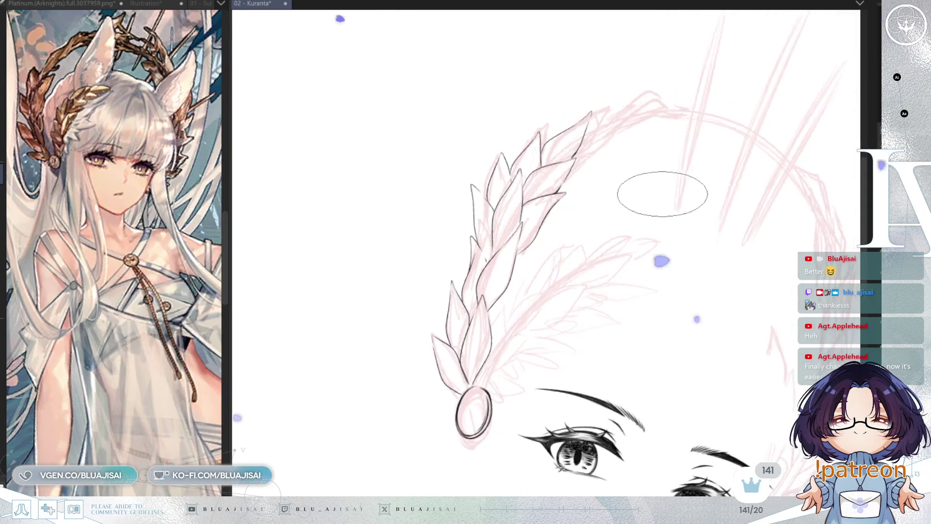
- Add a short leaf-edge stroke and darken the upper leaf's lower tip
left_click_drag(653, 252, 657, 243)
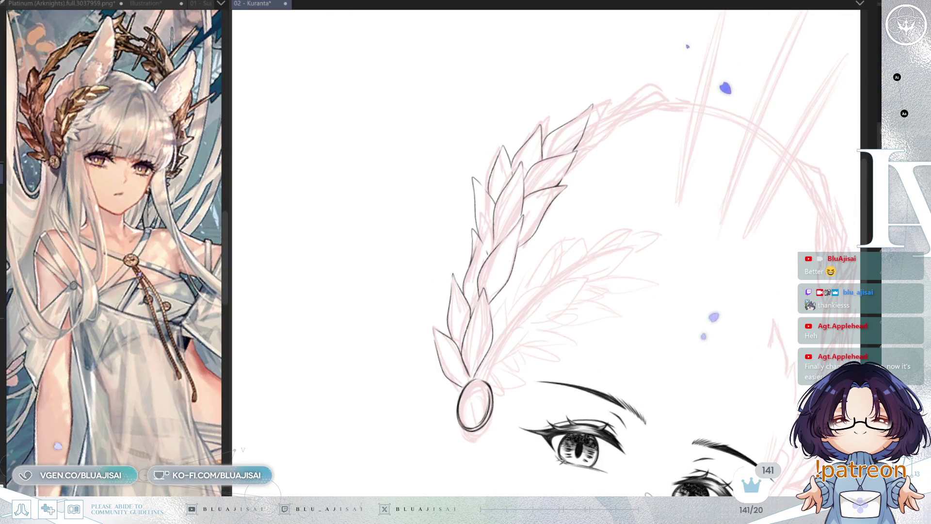
scroll(542, 375, "up", 2)
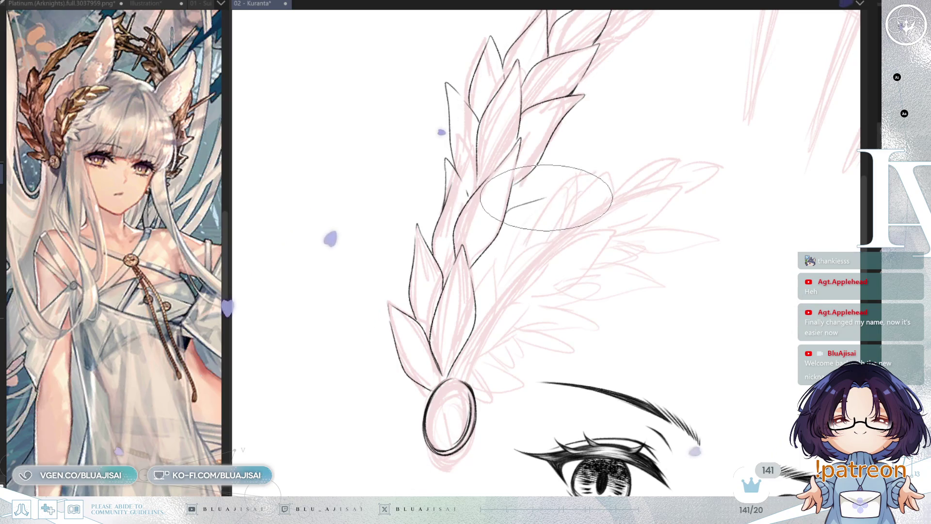
mouse_move(506, 207)
left_mouse_down()
mouse_move(537, 193)
mouse_move(521, 244)
mouse_move(478, 290)
left_mouse_up()
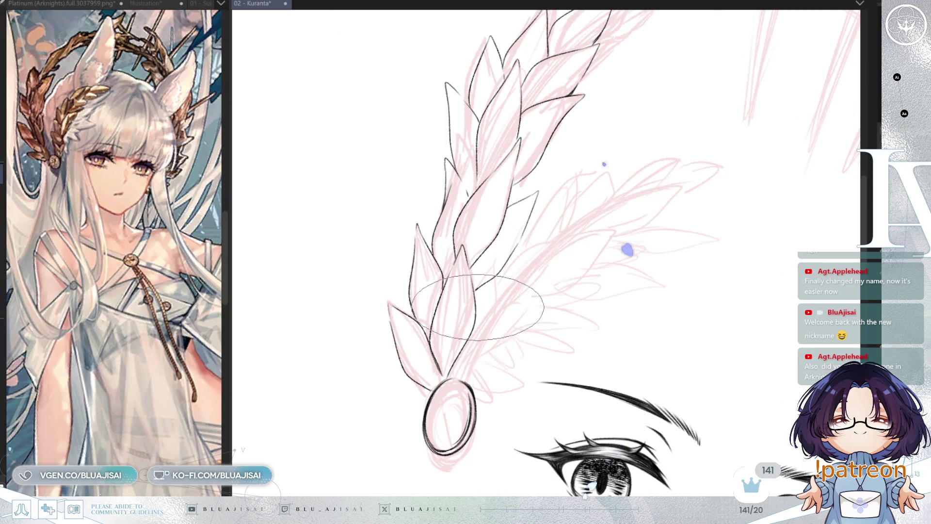
key("h")
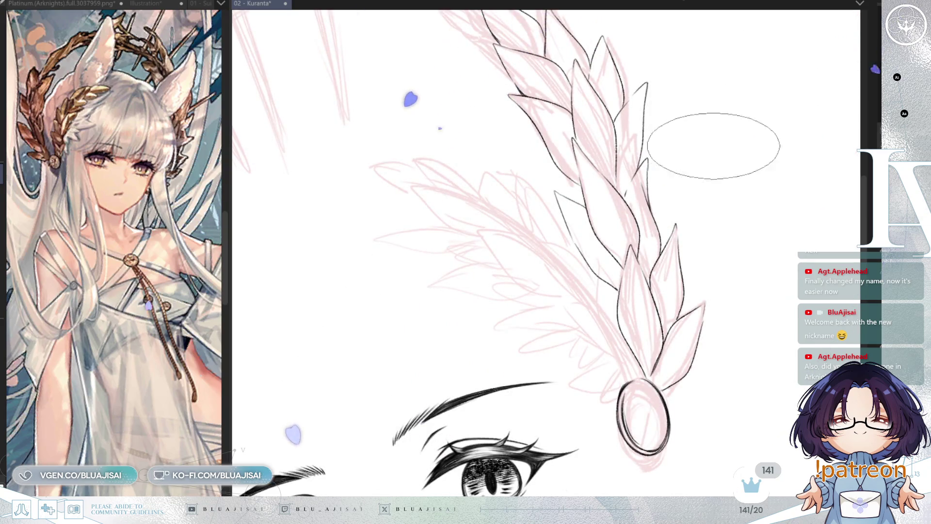
key("minus")
key("h")
key("minus")
key("minus")
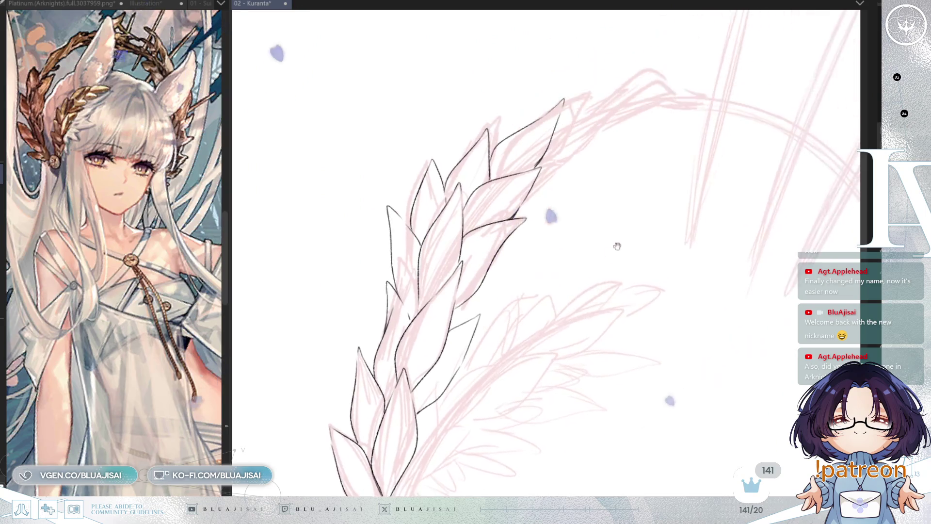
key("ctrl+plus")
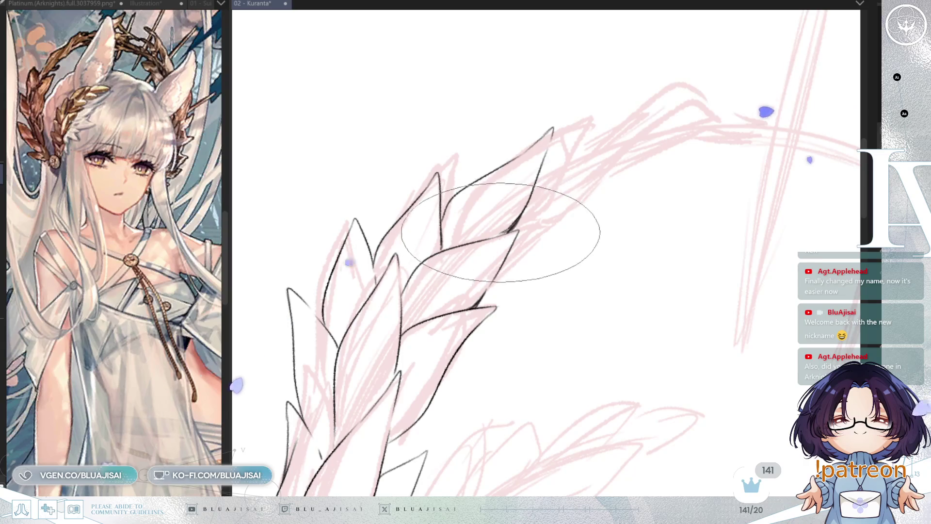
left_click_drag(499, 234, 516, 227)
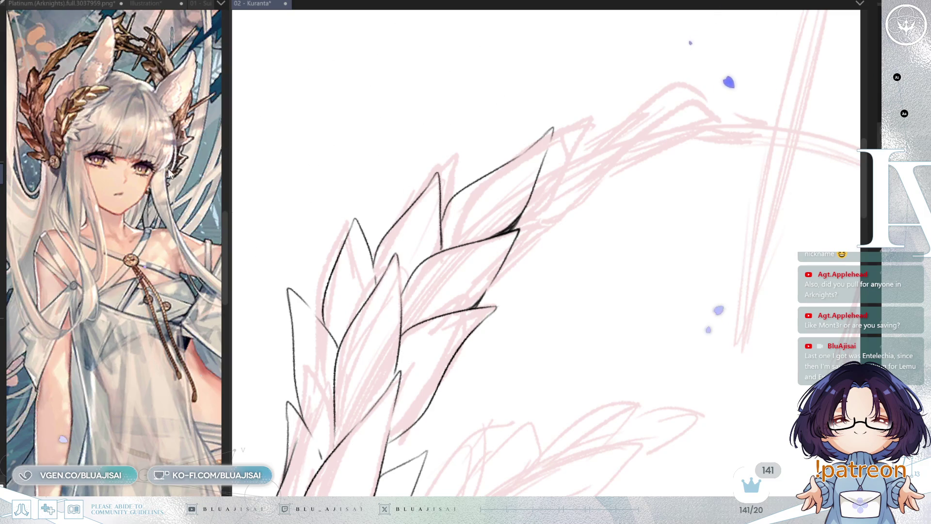
left_click_drag(94, 144, 143, 241)
- Show the ears and laurel in the reference, then ink a new leaf rising up-right
scroll(143, 241, "up", 5)
left_click_drag(172, 329, 167, 257)
left_click_drag(550, 130, 499, 137)
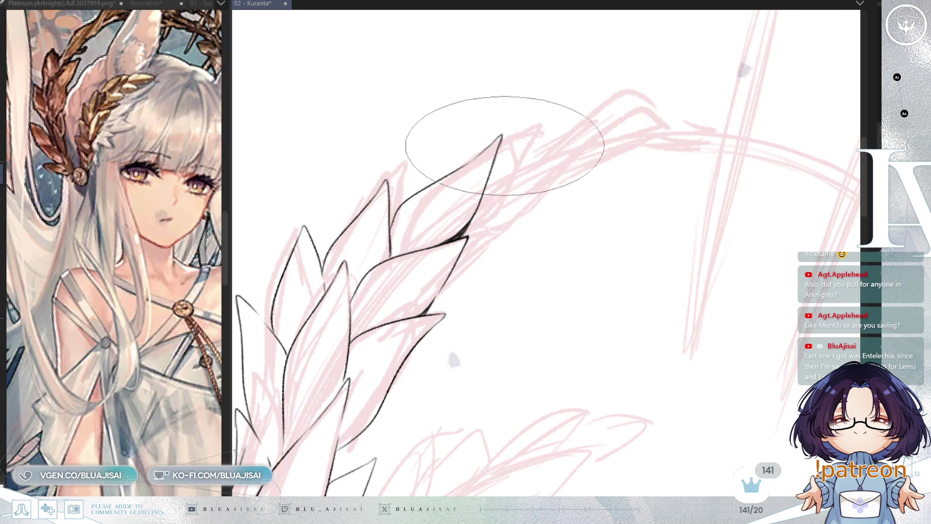
left_click_drag(502, 152, 473, 170)
left_click_drag(160, 219, 160, 311)
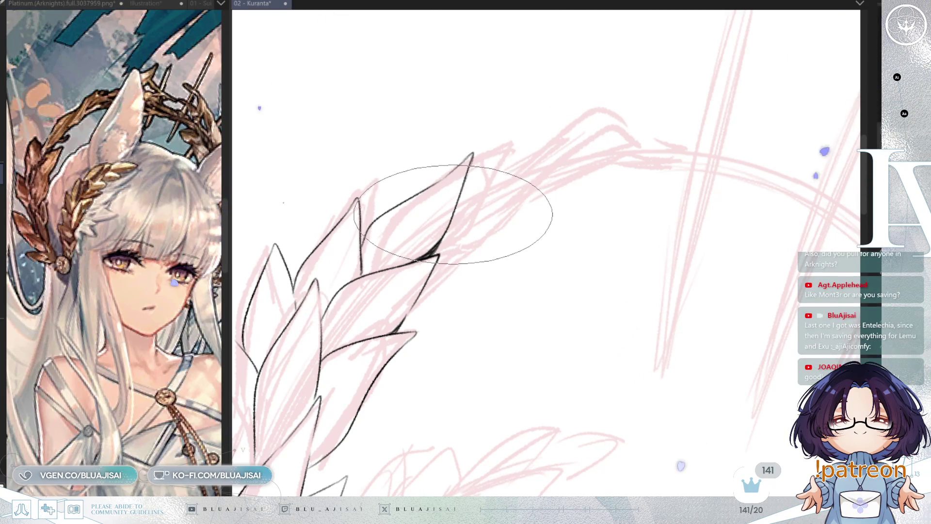
mouse_move(459, 190)
left_mouse_down()
mouse_move(610, 114)
mouse_move(635, 129)
left_mouse_up()
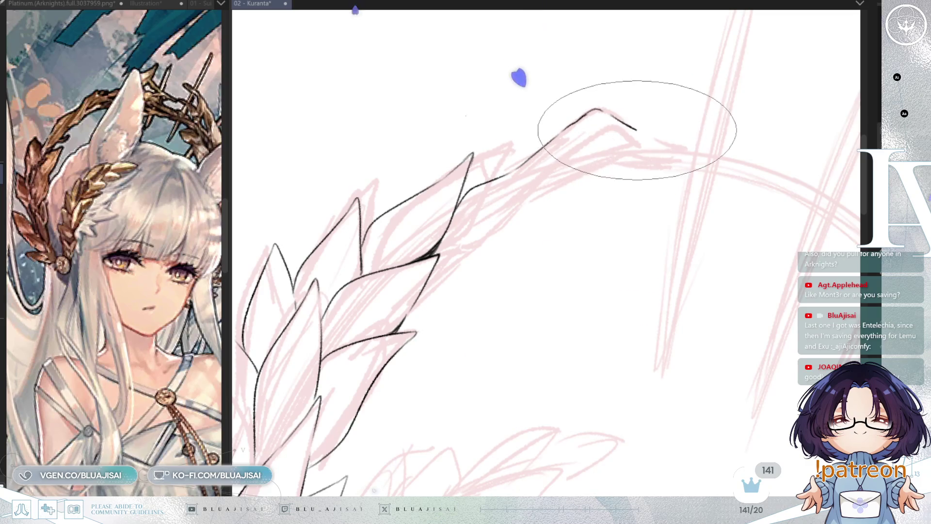
left_click_drag(490, 205, 513, 191)
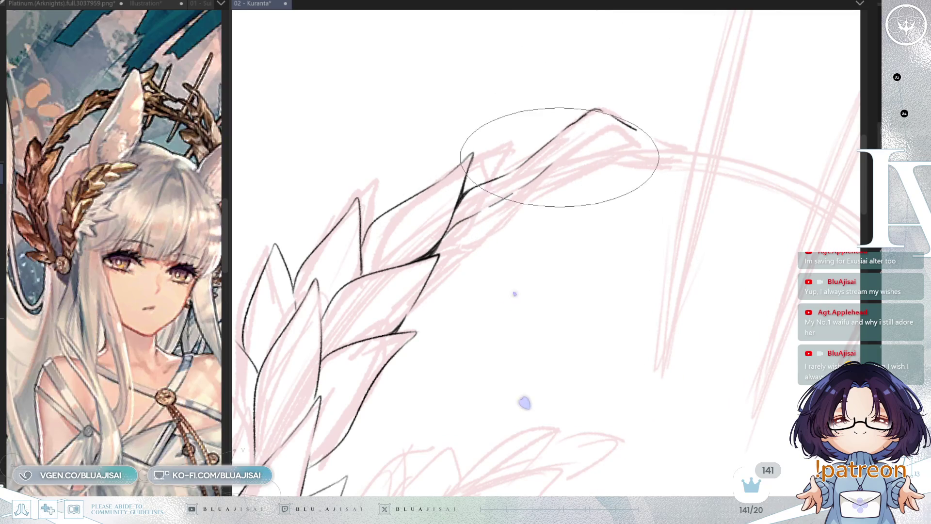
- Ink the top leaves' inner lines and a darker thin stroke along the lower leaf
left_click_drag(514, 192, 601, 122)
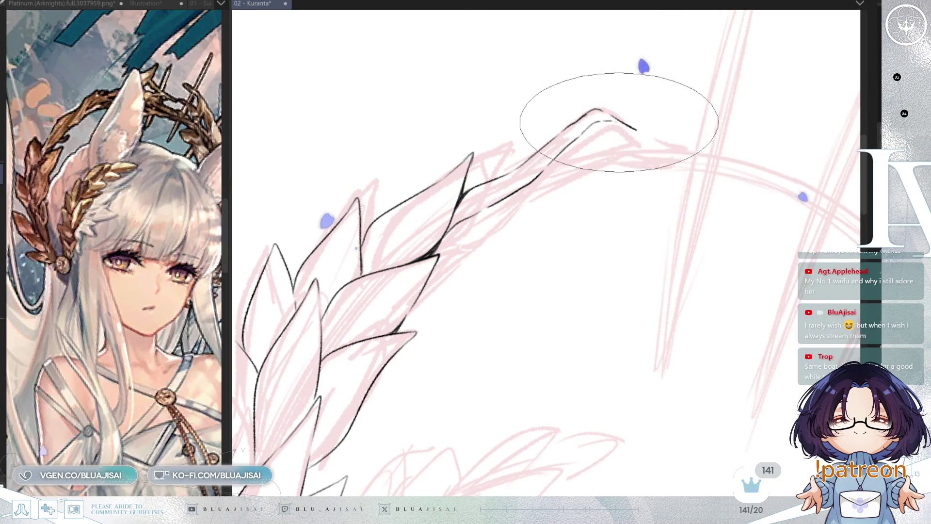
left_click_drag(557, 158, 649, 142)
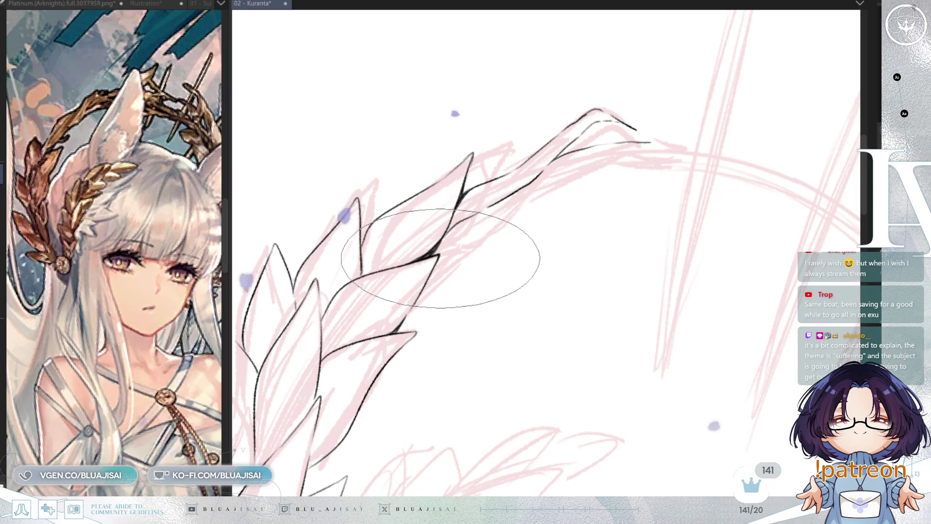
mouse_move(465, 249)
left_mouse_down()
mouse_move(522, 209)
mouse_move(534, 171)
left_mouse_up()
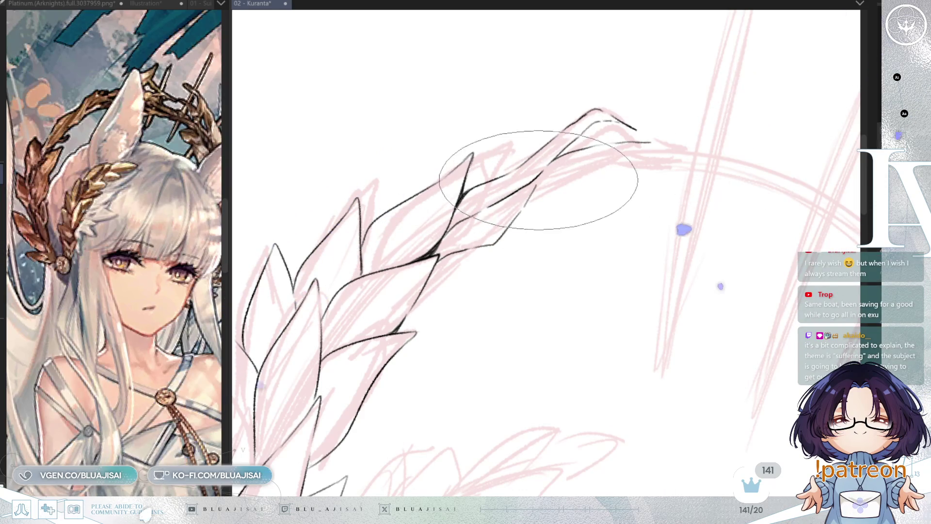
left_click_drag(470, 261, 439, 297)
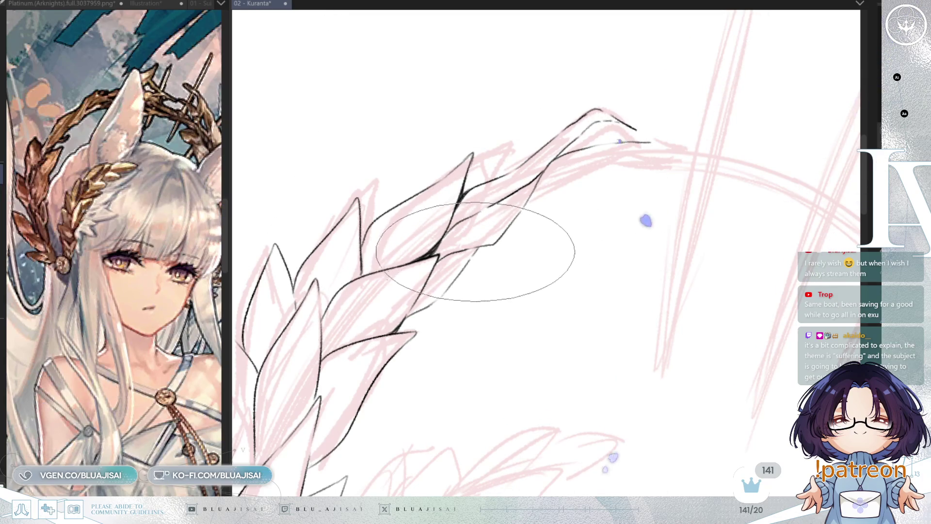
left_click_drag(478, 248, 436, 300)
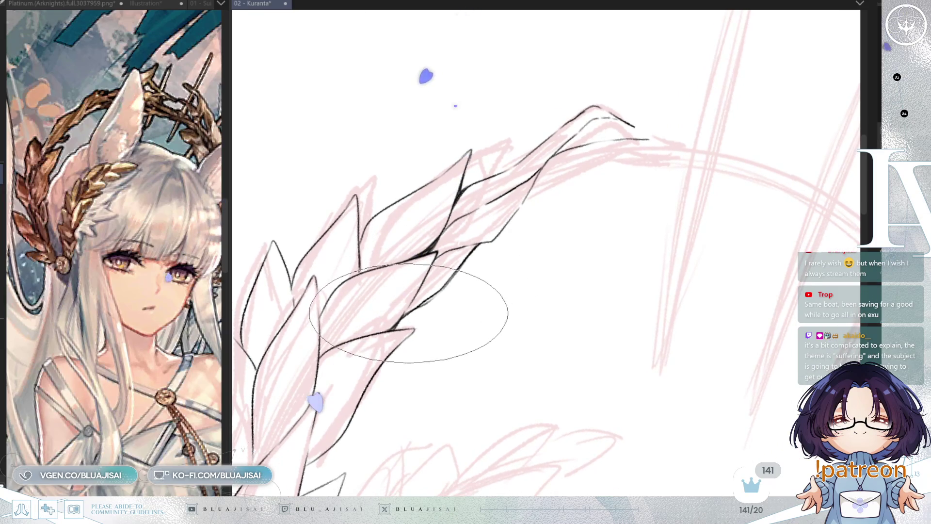
mouse_move(537, 229)
left_mouse_down()
mouse_move(551, 240)
mouse_move(551, 218)
left_mouse_up()
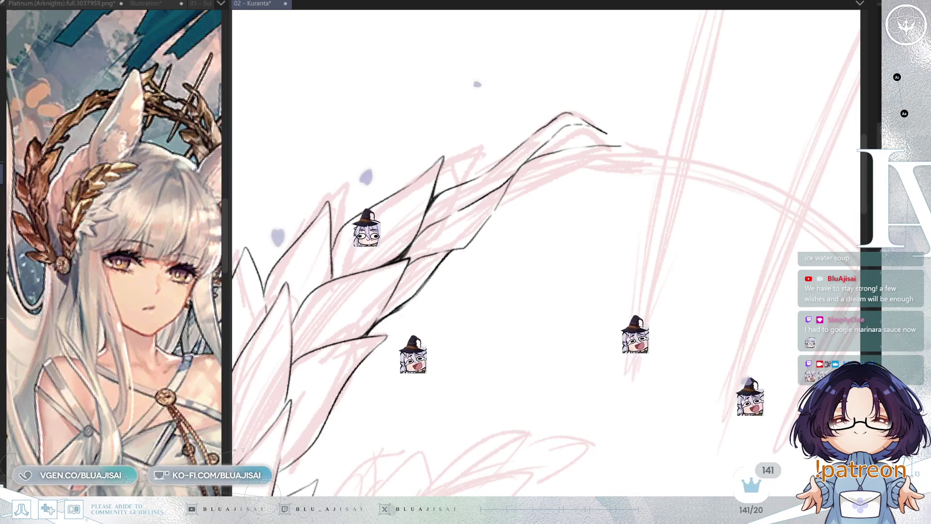
- Push the laurel's top stroke ends rightward with Liquify, merging them into one tip
mouse_move(436, 202)
left_mouse_down()
mouse_move(609, 283)
mouse_move(601, 252)
mouse_move(582, 272)
mouse_move(678, 212)
left_mouse_up()
mouse_move(579, 163)
left_mouse_down()
mouse_move(633, 150)
mouse_move(588, 166)
mouse_move(601, 177)
mouse_move(669, 160)
mouse_move(659, 156)
left_mouse_up()
key("h")
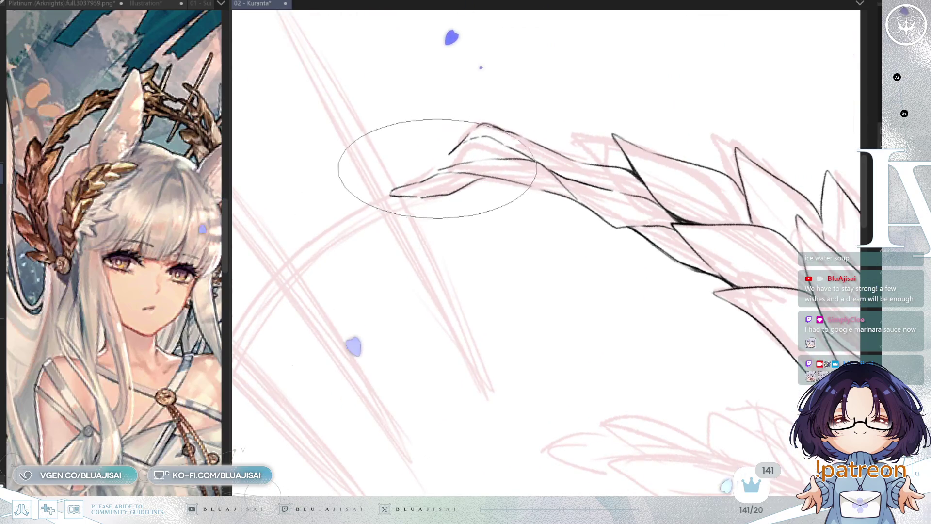
mouse_move(451, 150)
left_mouse_down()
mouse_move(426, 160)
mouse_move(412, 183)
mouse_move(461, 125)
mouse_move(443, 129)
mouse_move(460, 160)
mouse_move(470, 158)
mouse_move(448, 167)
left_mouse_up()
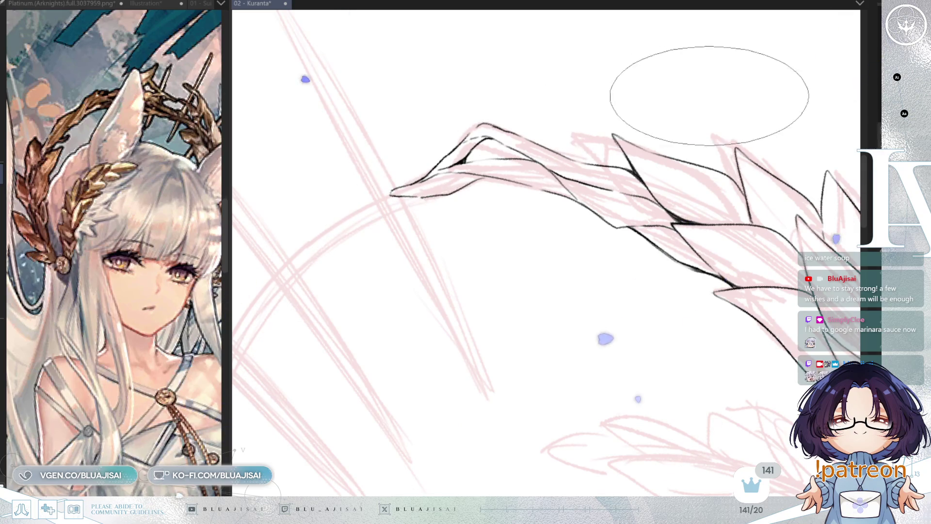
scroll(727, 136, "down", 3)
key("h")
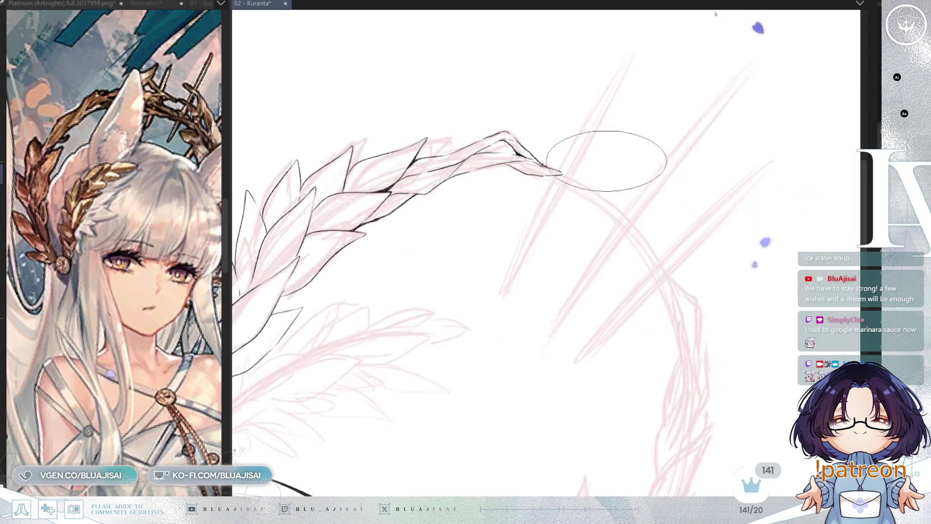
scroll(582, 150, "up", 3)
key("Delete")
key("Delete")
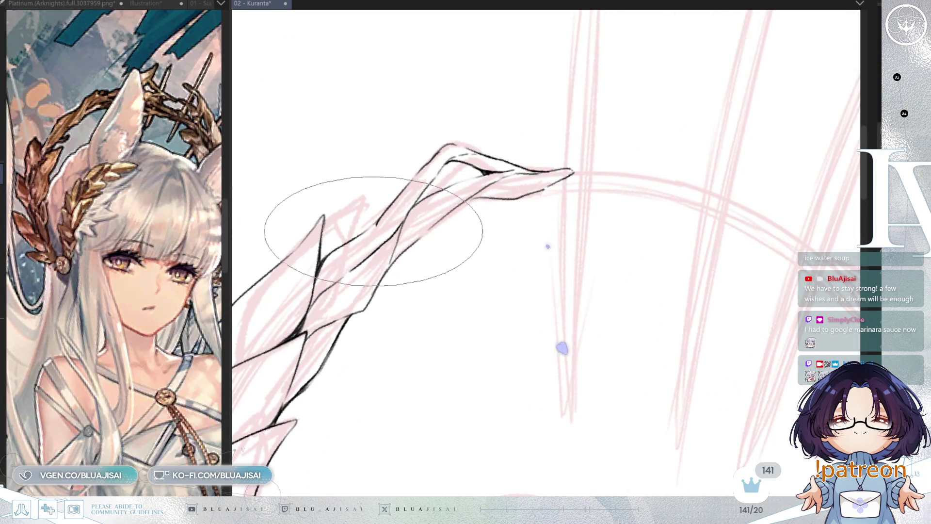
left_click_drag(444, 221, 550, 167)
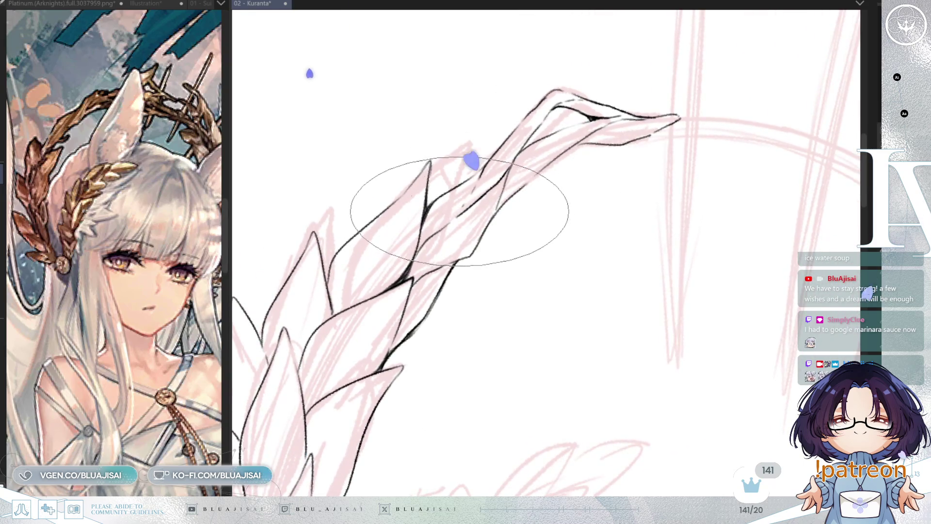
scroll(474, 219, "down", 5)
mouse_move(684, 284)
left_mouse_down()
mouse_move(666, 205)
mouse_move(747, 212)
left_mouse_up()
- Zoom in on the oval pendant and ink a closed leaf on its right side
scroll(692, 197, "up", 4)
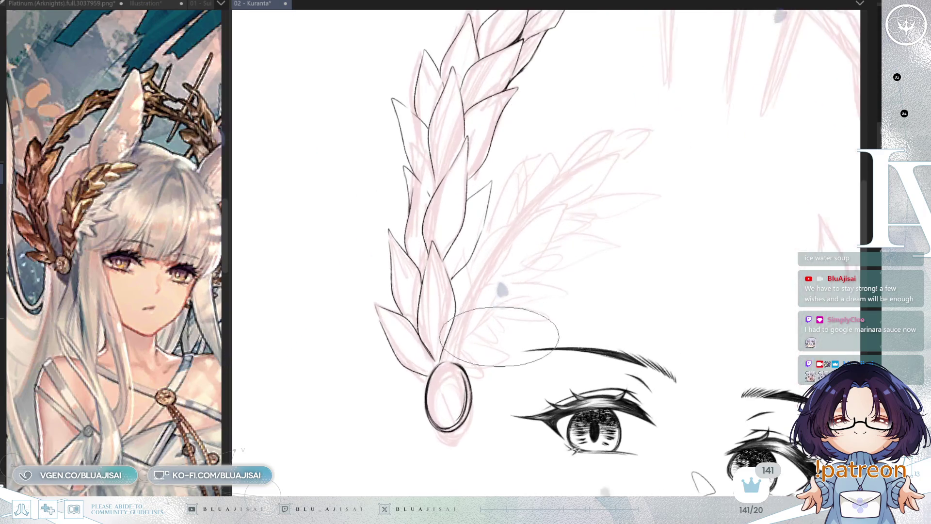
scroll(495, 329, "up", 2)
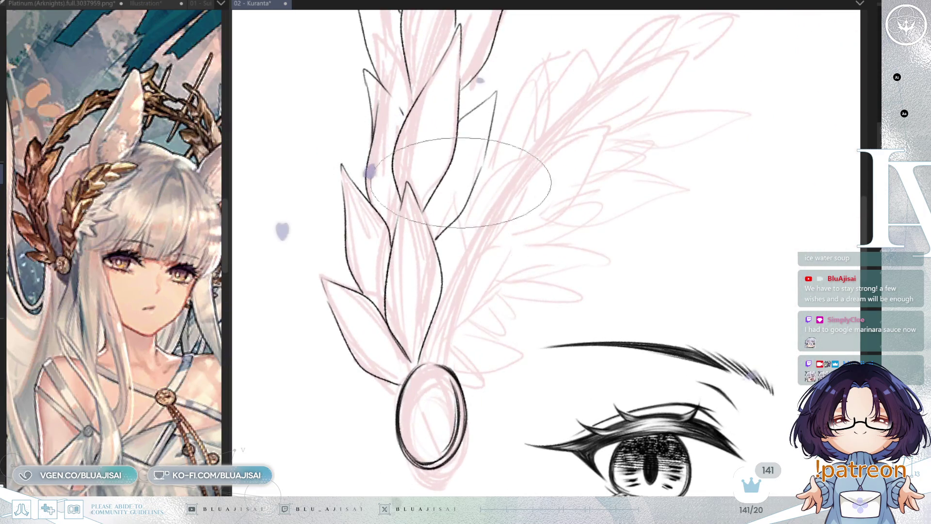
scroll(485, 218, "down", 1)
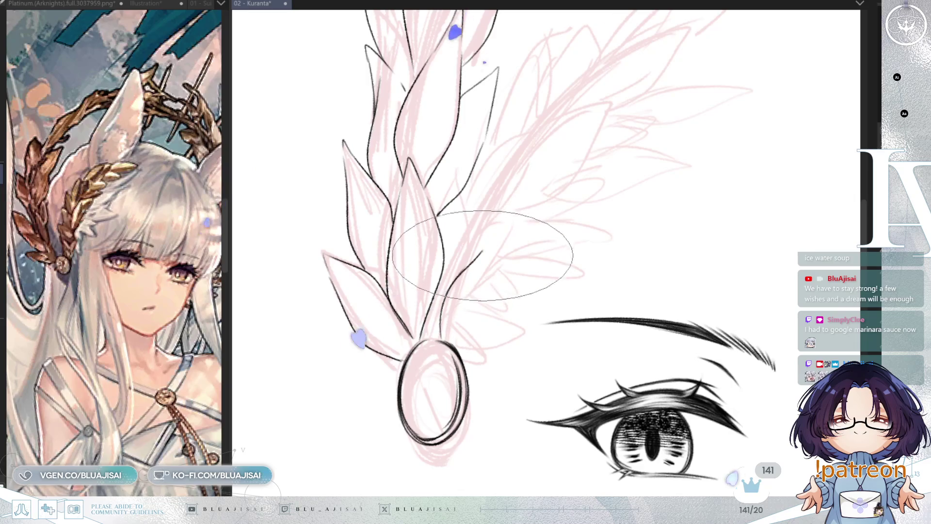
left_click_drag(482, 254, 474, 370)
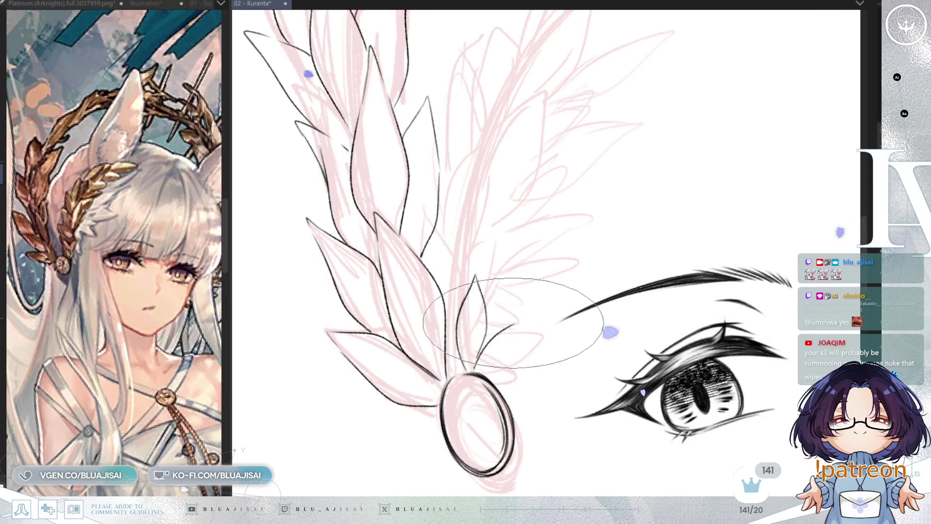
left_click_drag(524, 319, 496, 378)
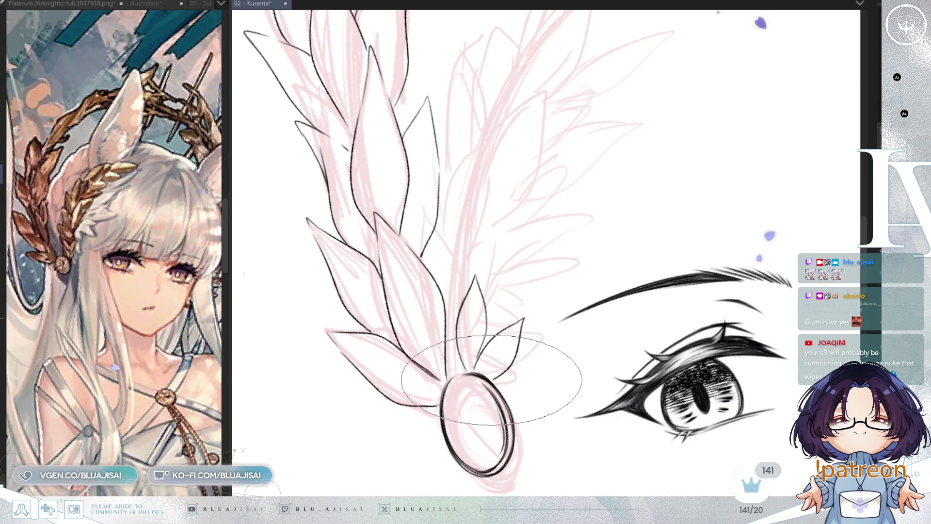
key("End")
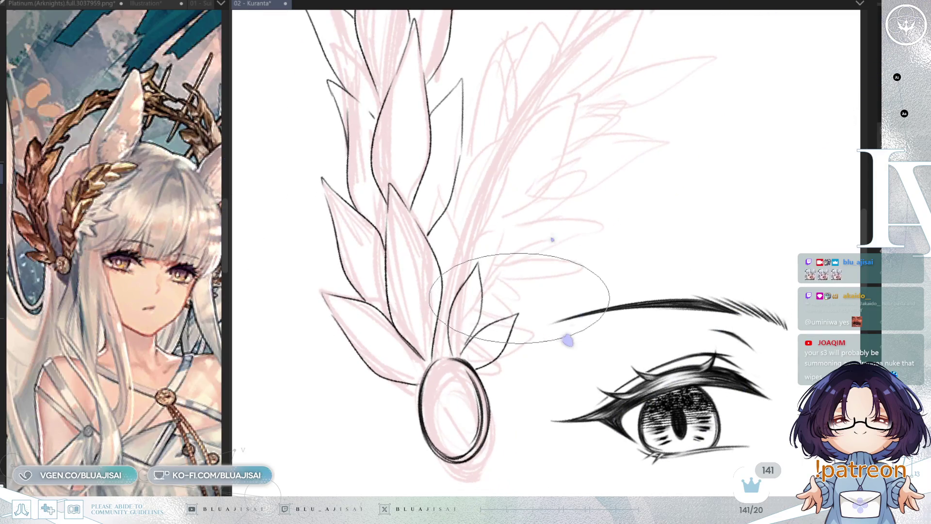
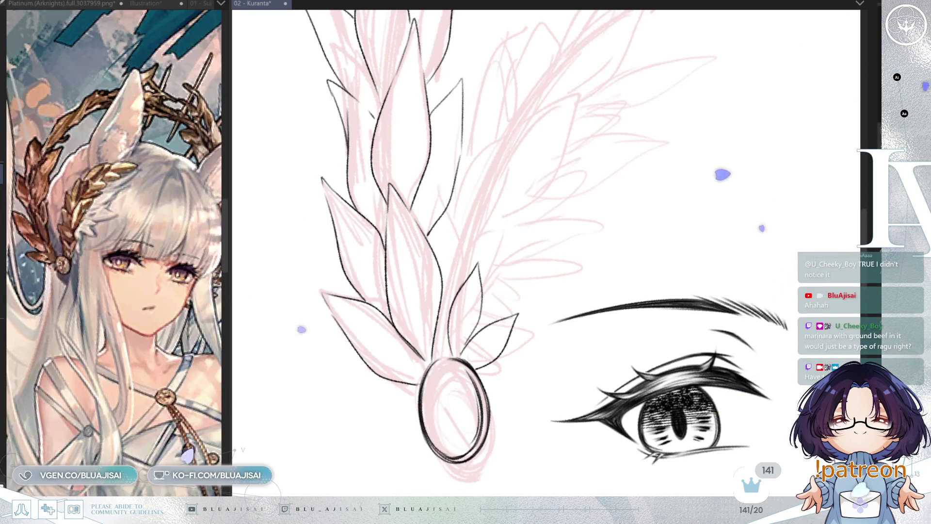
- Ink a thin pointed leaf above the oval gem, redrawing its edge down from the tip
mouse_move(465, 145)
left_mouse_down()
mouse_move(426, 130)
mouse_move(452, 264)
left_mouse_up()
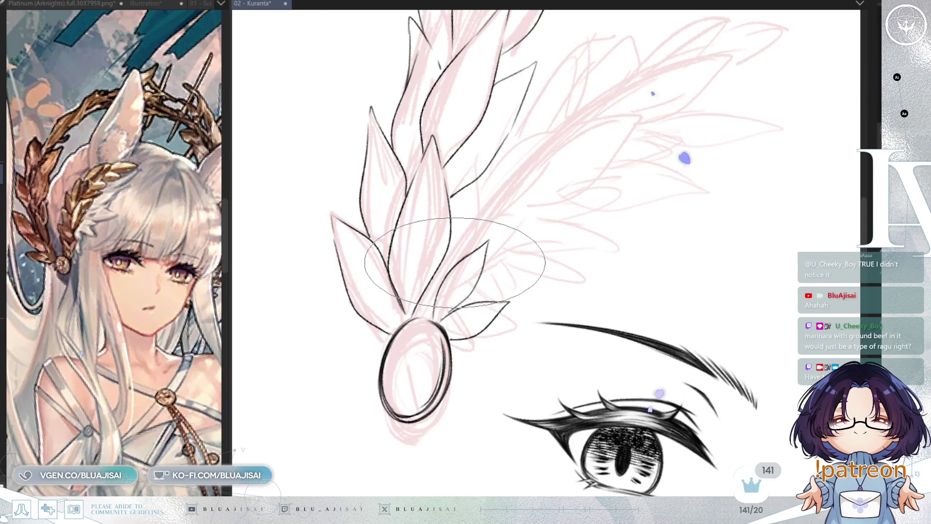
left_click_drag(460, 201, 486, 232)
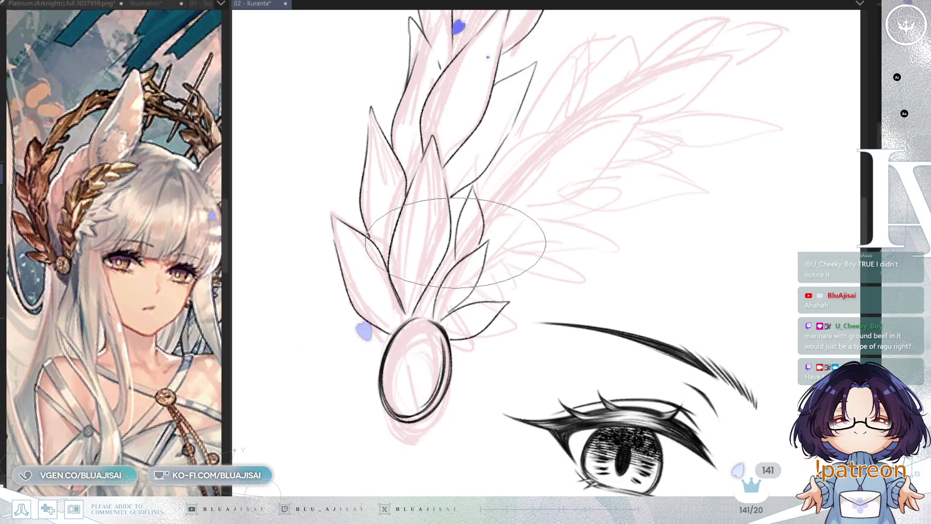
left_click_drag(508, 231, 467, 288)
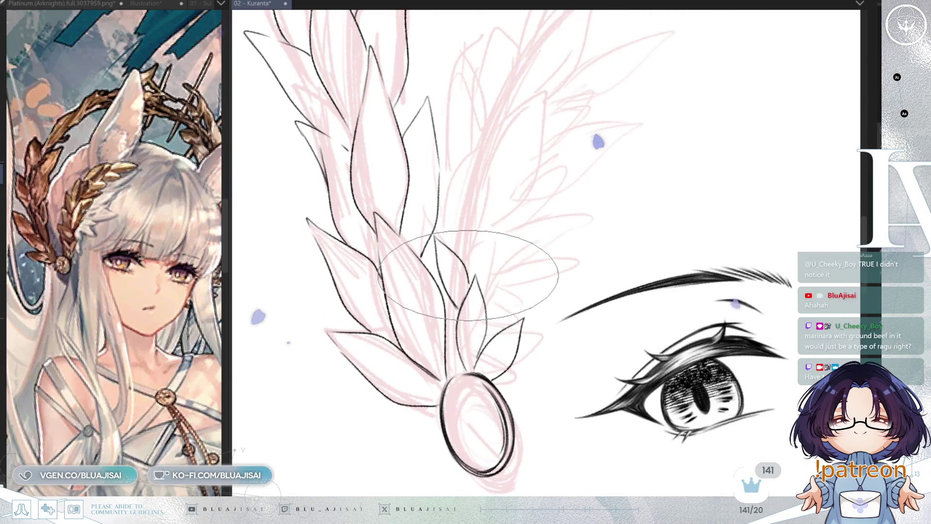
key("ctrl+z")
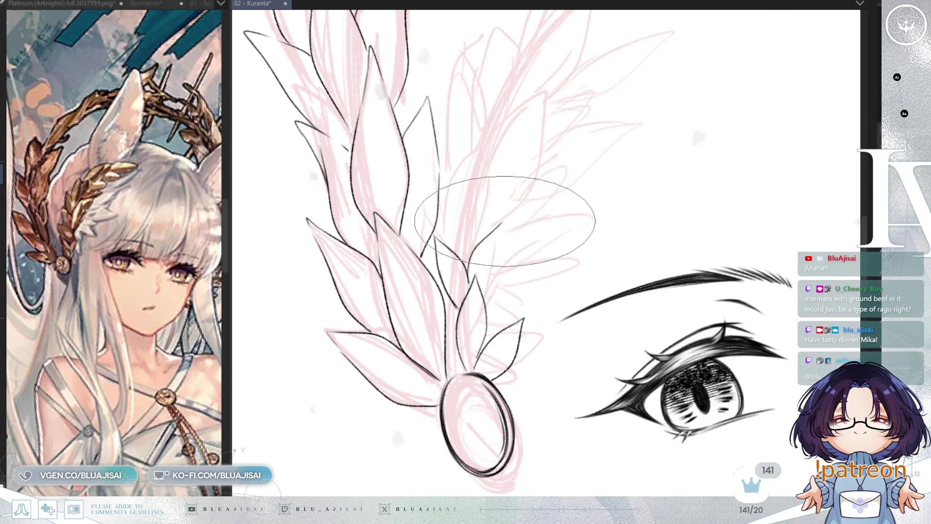
left_click_drag(503, 224, 487, 298)
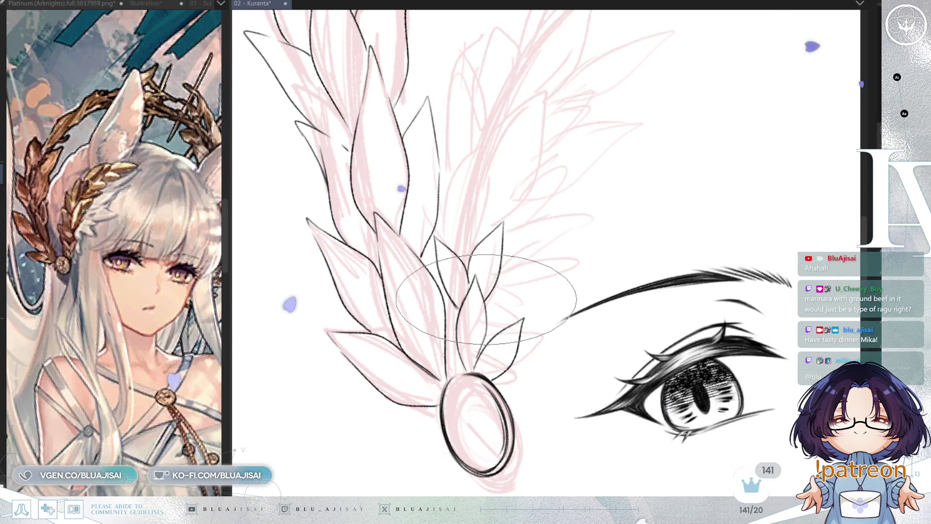
- Check the drawing in mirrored view, then ink a short curved leaf with a hooked tip
left_click_drag(592, 223, 566, 217)
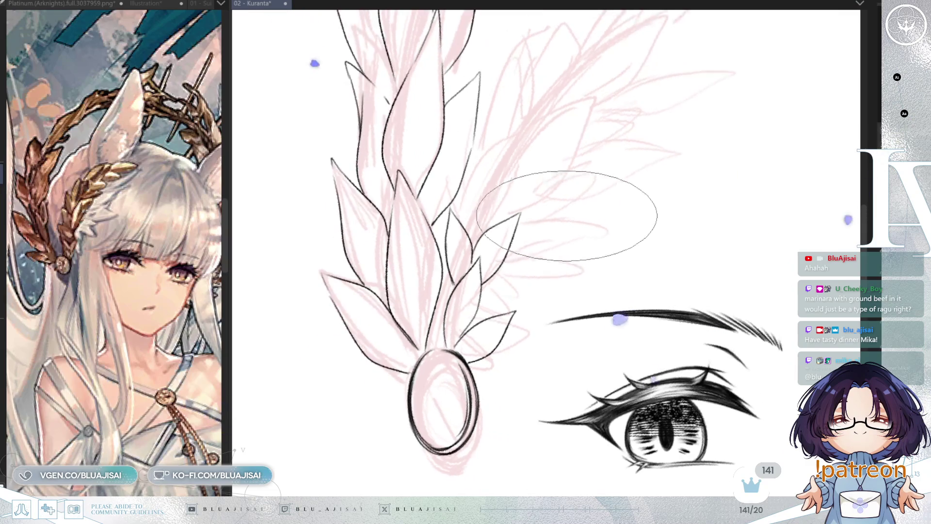
key("h")
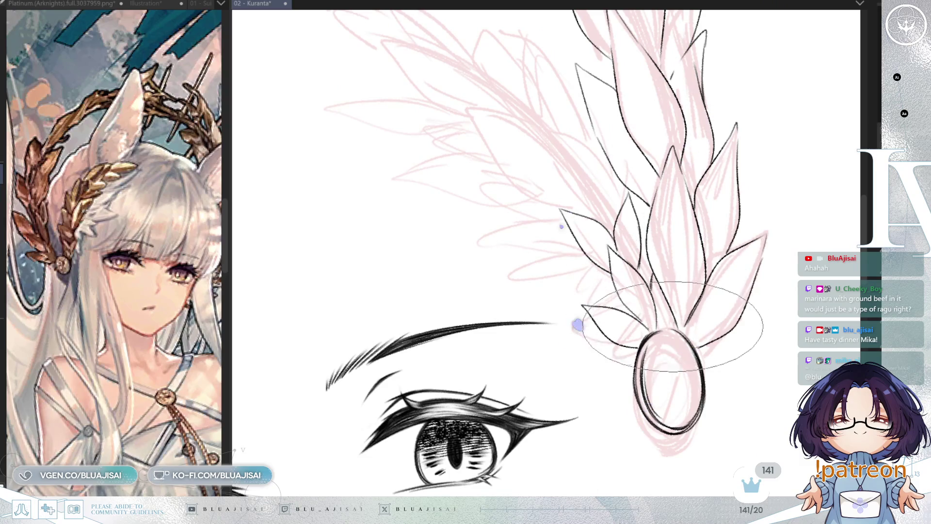
key("h")
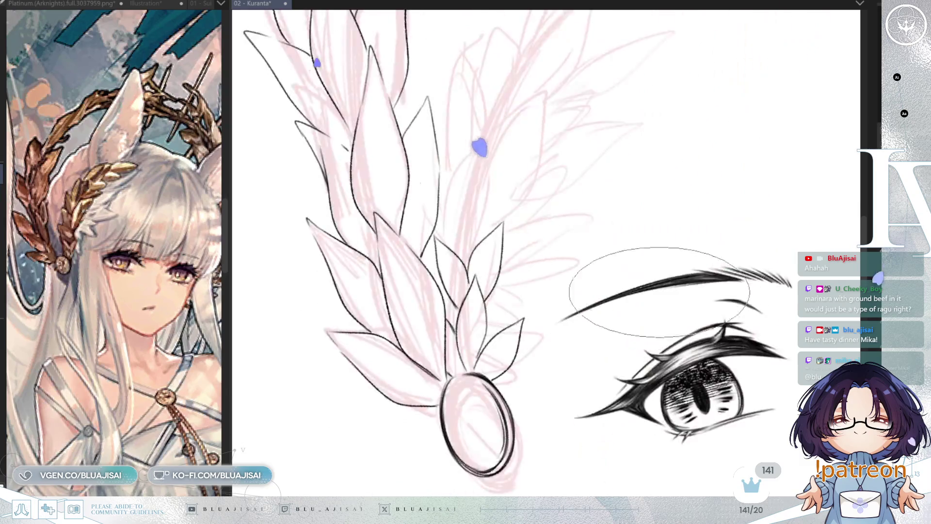
left_click_drag(508, 223, 510, 284)
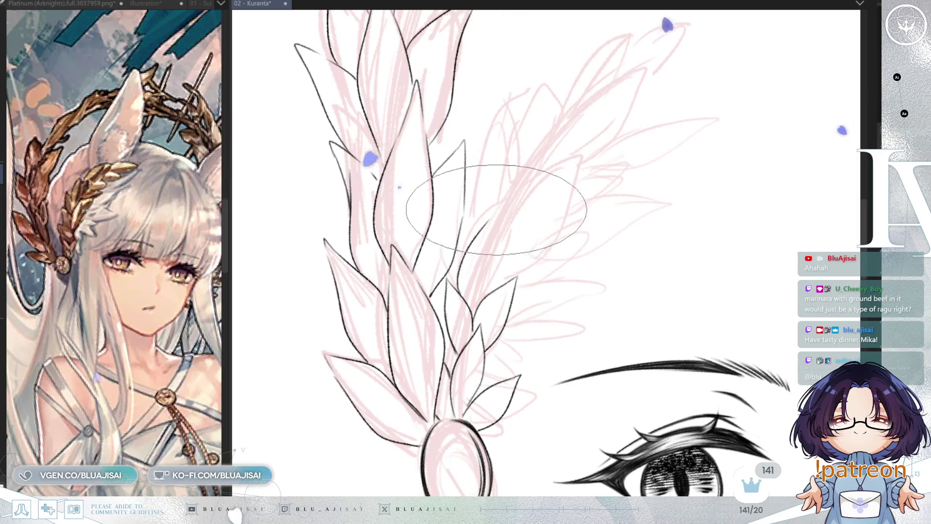
left_click_drag(458, 283, 488, 236)
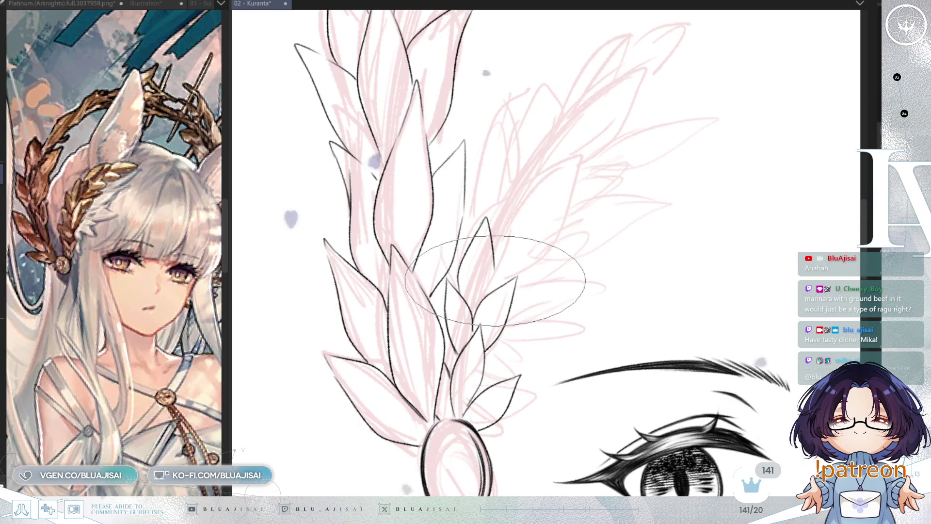
left_click_drag(495, 286, 467, 244)
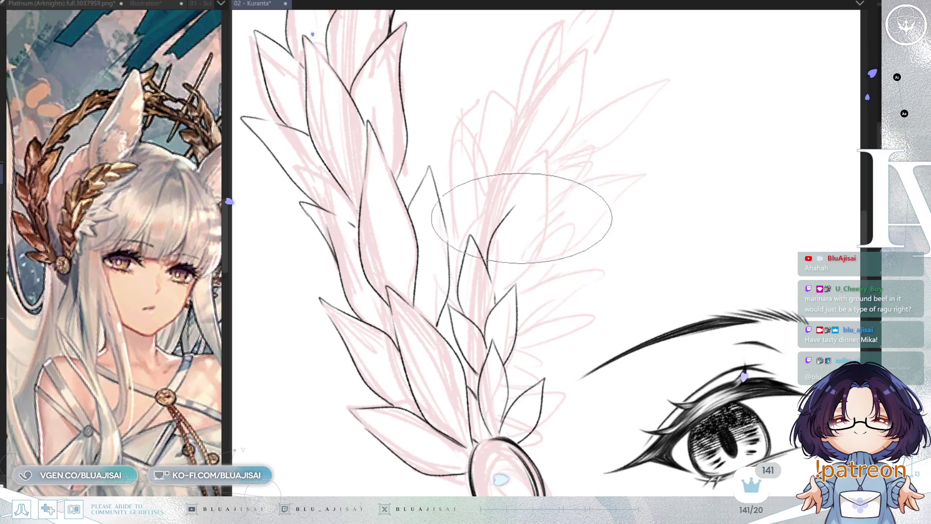
- Redraw a leaf tip on the inner branch to a sharp point, removing the stray tick
left_click_drag(512, 258, 482, 290)
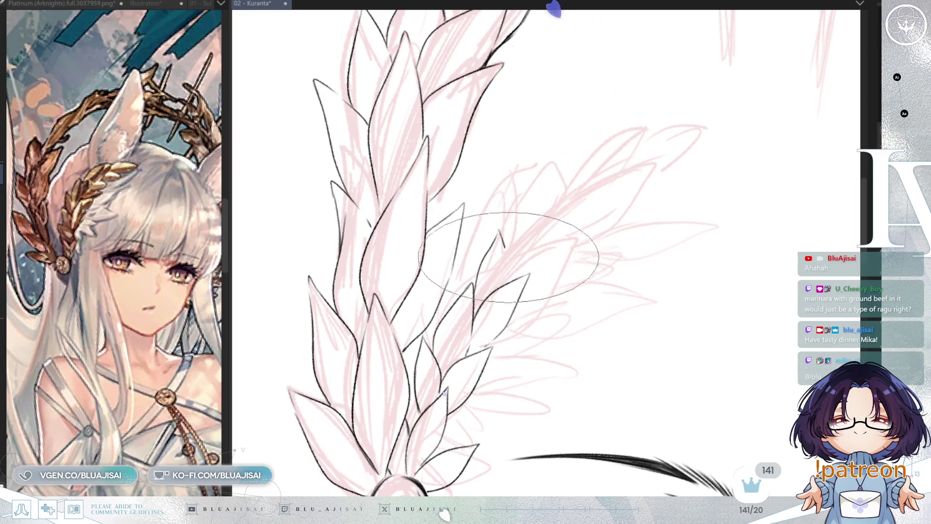
mouse_move(506, 281)
left_mouse_down()
mouse_move(507, 264)
mouse_move(540, 225)
left_mouse_up()
key("ctrl+z")
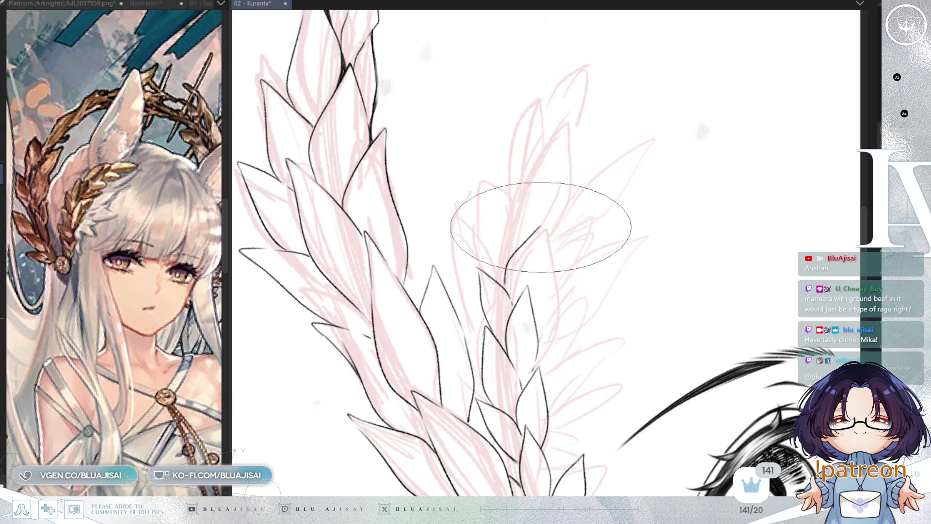
left_click_drag(540, 226, 547, 238)
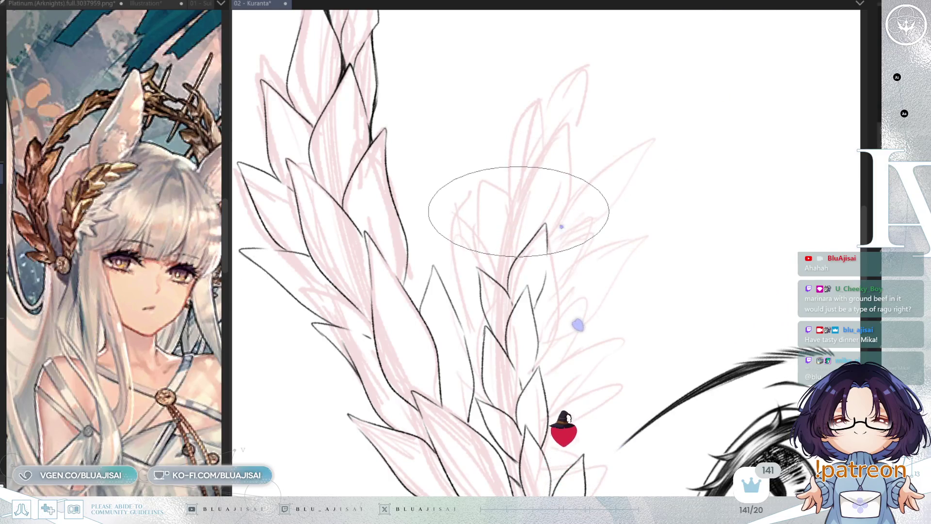
- Ink a new leaf edge up the inner branch, extending it with a downward bend
mouse_move(519, 197)
left_mouse_down()
mouse_move(547, 170)
mouse_move(598, 189)
mouse_move(504, 245)
mouse_move(464, 245)
left_mouse_up()
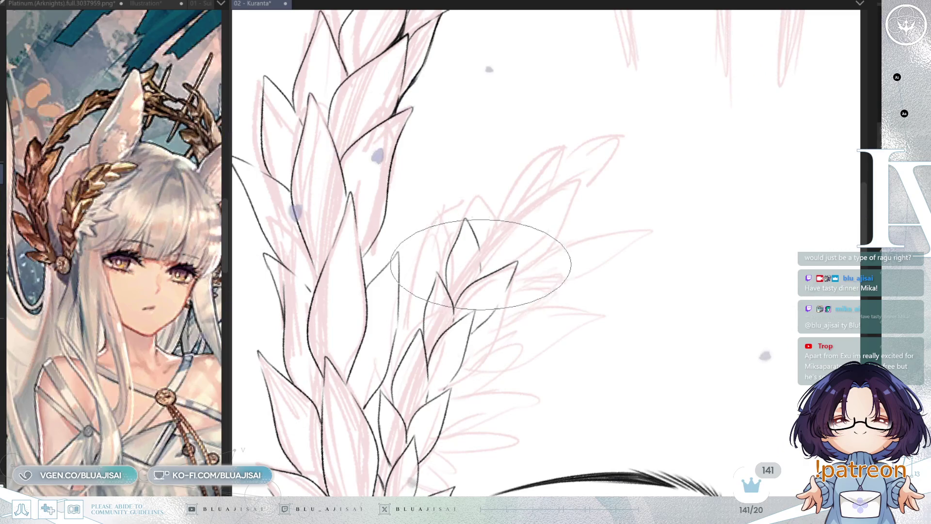
left_click_drag(481, 239, 521, 208)
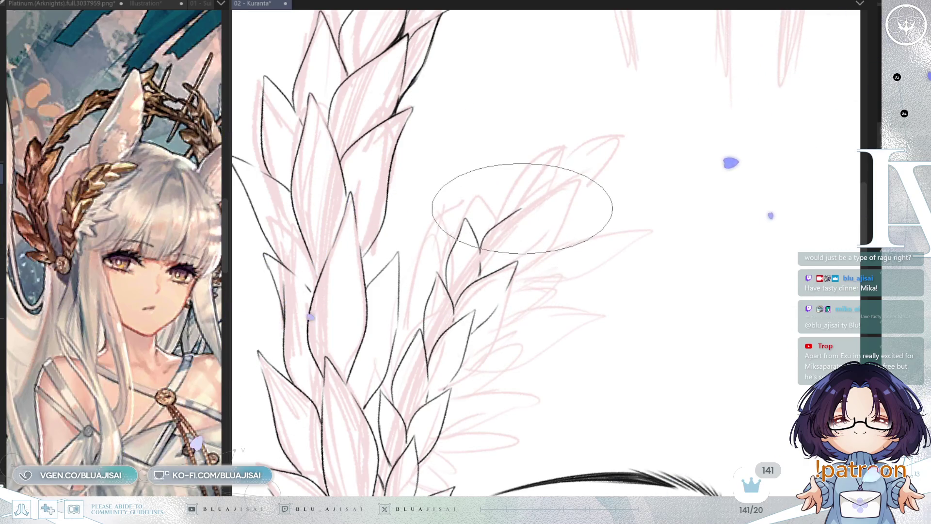
left_click_drag(512, 251, 495, 224)
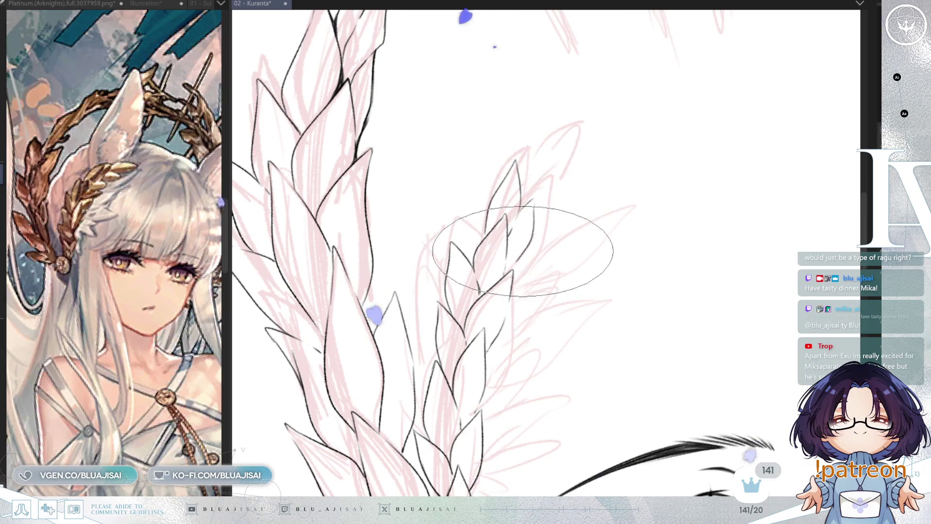
left_click_drag(532, 198, 526, 252)
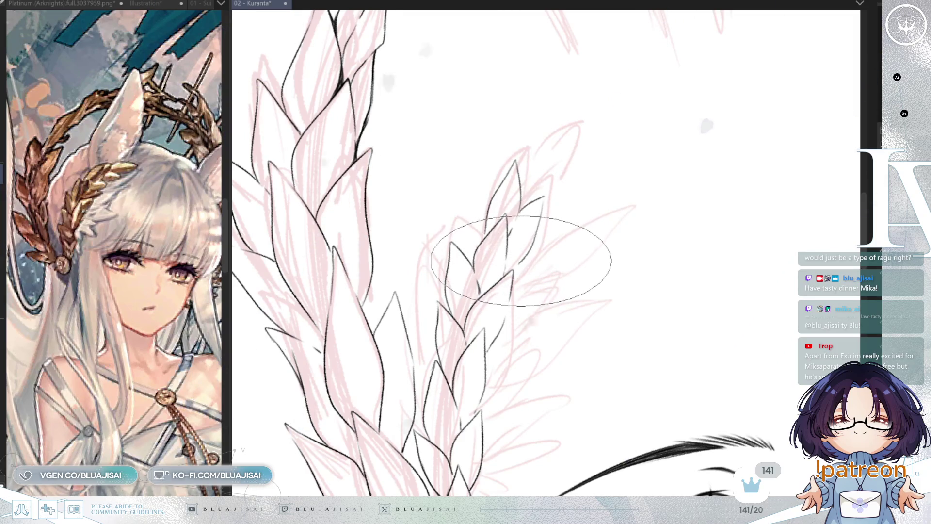
key("h")
key("h")
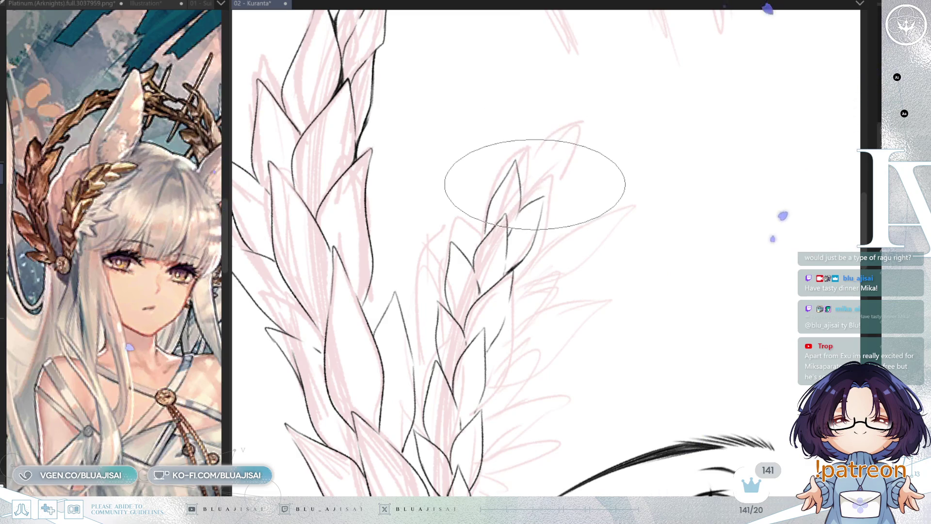
key("minus")
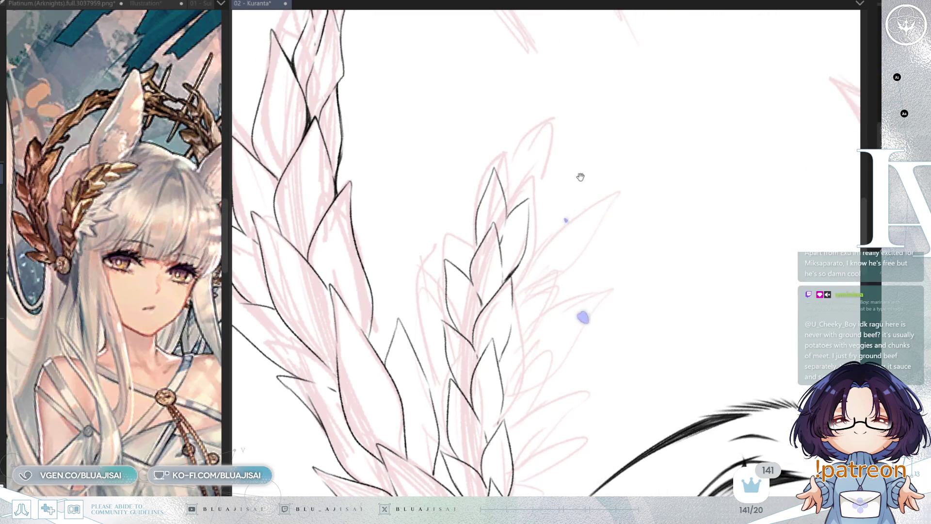
left_click_drag(580, 177, 520, 203)
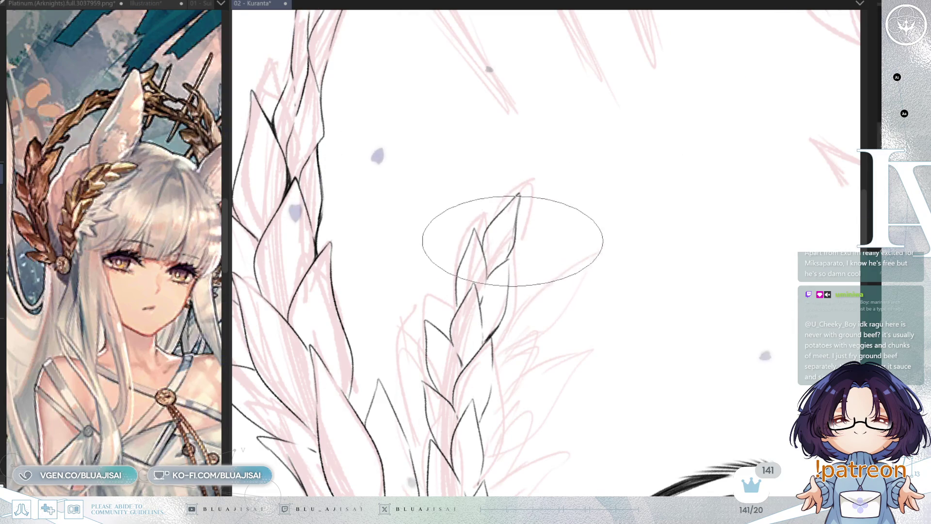
mouse_move(575, 191)
left_mouse_down()
mouse_move(609, 160)
mouse_move(606, 346)
mouse_move(631, 203)
mouse_move(718, 210)
mouse_move(701, 233)
left_mouse_up()
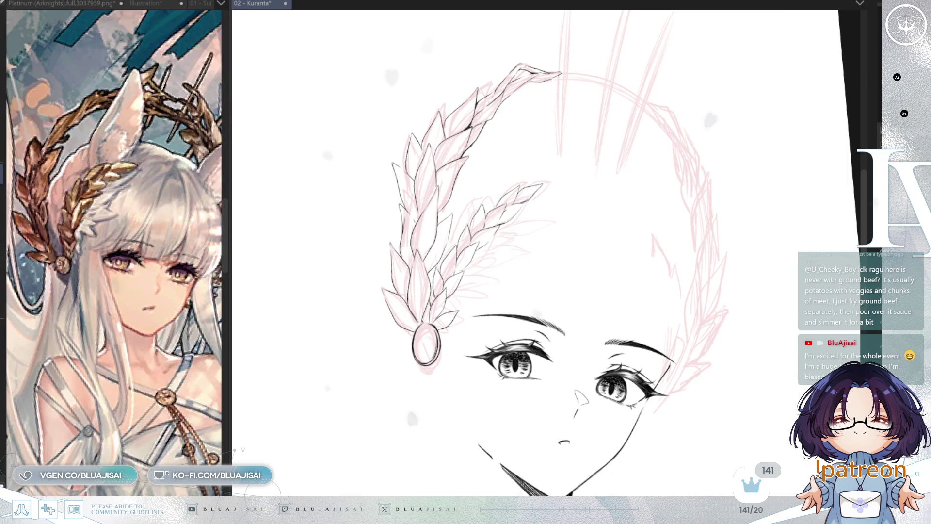
- Zoom onto the inner branch and ink a long leaf edge sweeping up-right, then mirror-check it
scroll(633, 22, "up", 3)
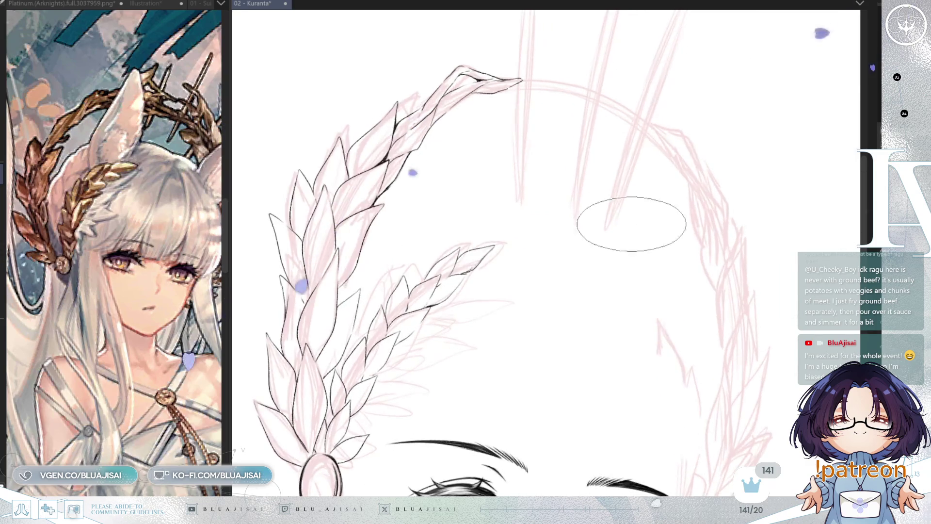
left_click_drag(712, 131, 551, 190)
scroll(551, 190, "up", 2)
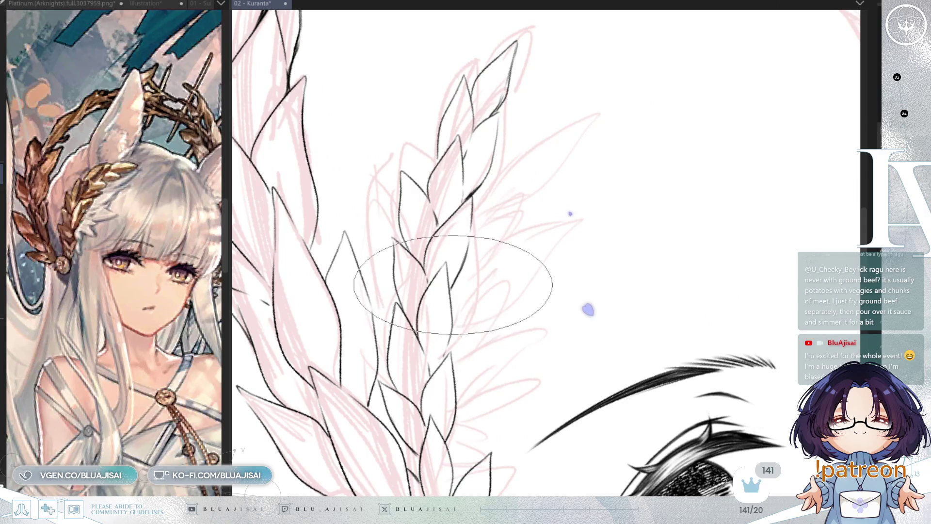
left_click_drag(483, 179, 577, 114)
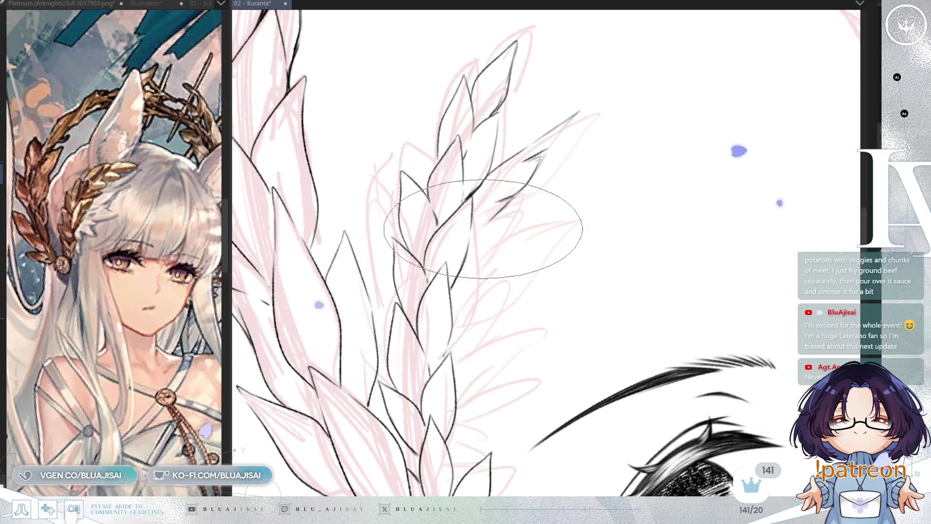
key("asciicircum")
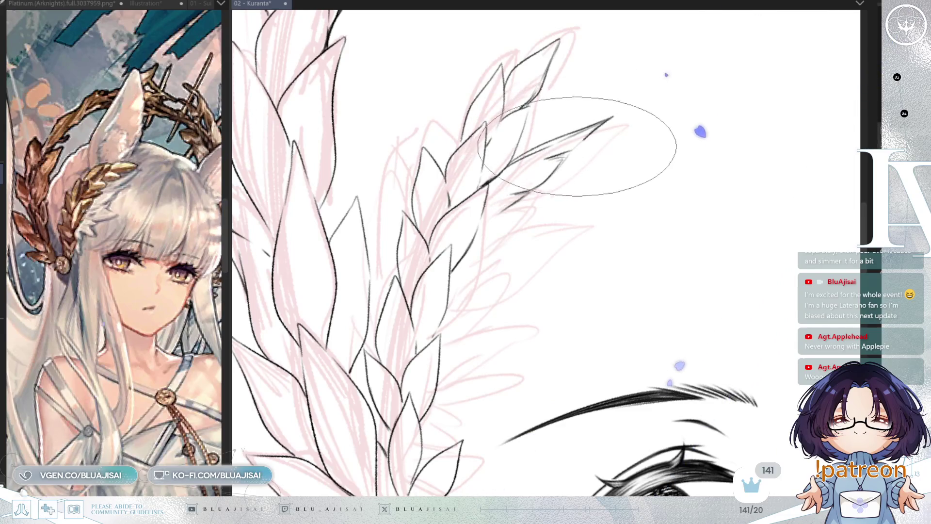
mouse_move(580, 213)
left_mouse_down()
mouse_move(563, 194)
mouse_move(571, 198)
left_mouse_up()
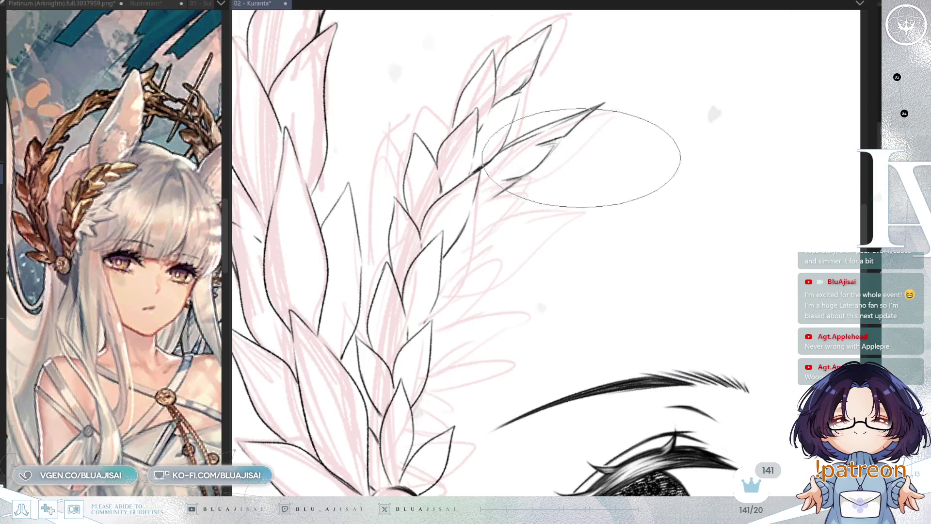
key("h")
key("h")
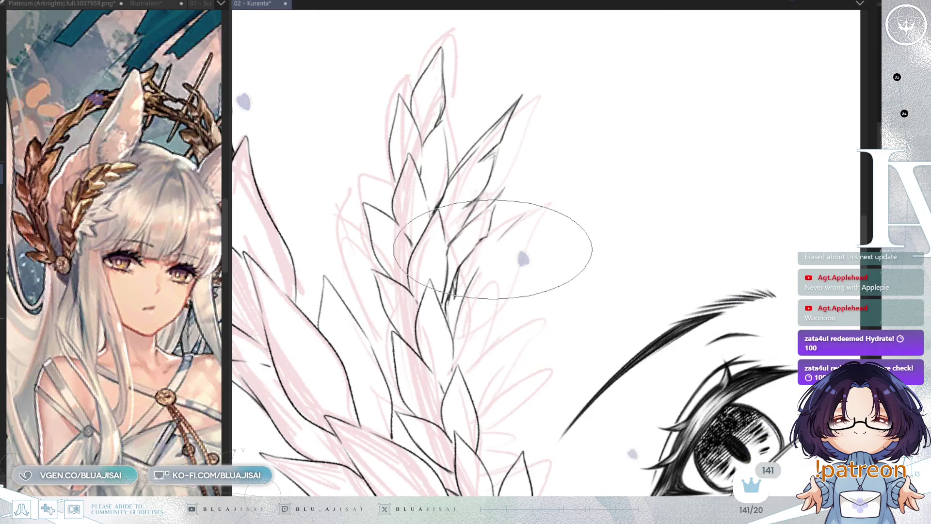
- Ink another up-right leaf edge, then move across the laurel and mirror the view to check
mouse_move(484, 240)
left_mouse_down()
mouse_move(555, 200)
mouse_move(540, 229)
mouse_move(490, 266)
left_mouse_up()
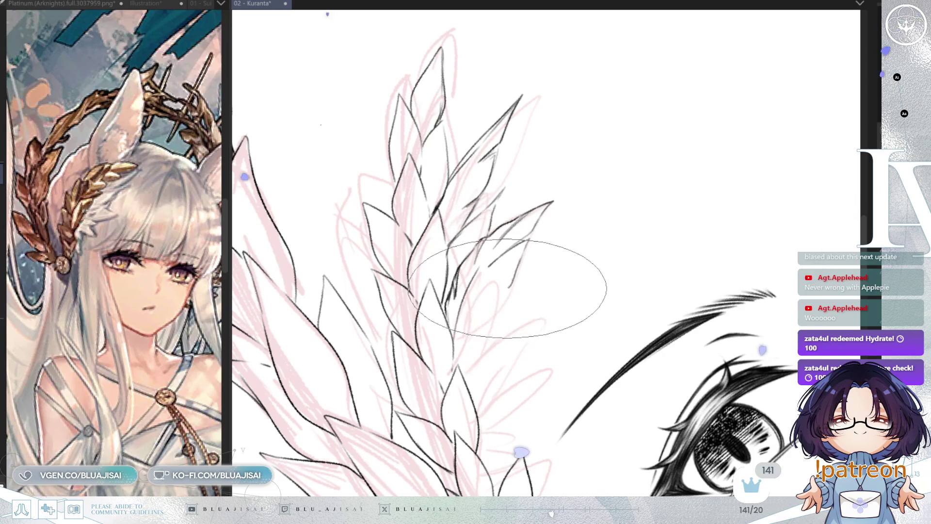
left_click_drag(500, 305, 544, 245)
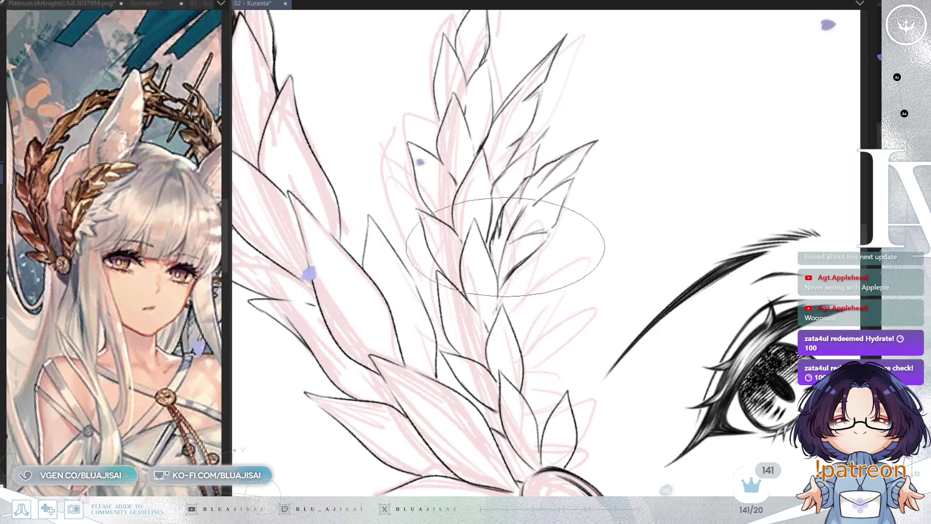
left_click_drag(516, 295, 489, 307)
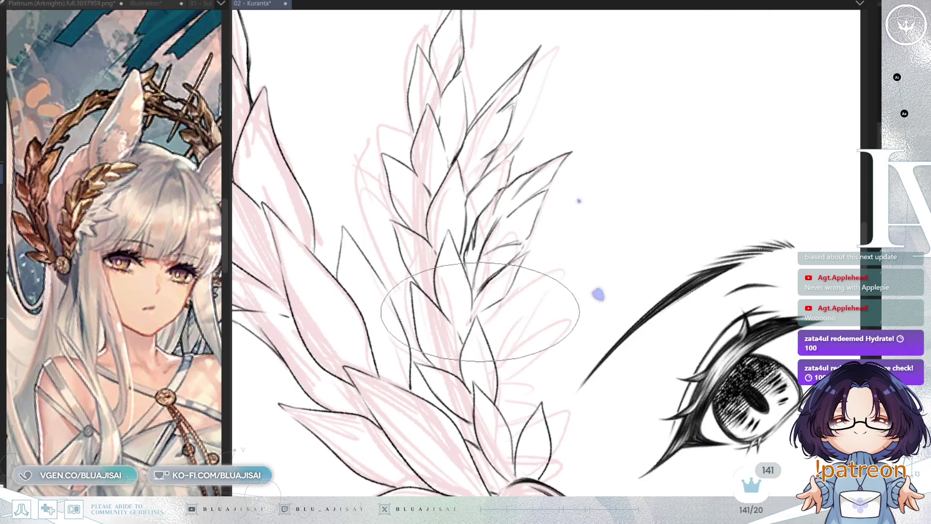
left_click_drag(547, 260, 518, 299)
mouse_move(520, 343)
left_mouse_down()
mouse_move(603, 237)
mouse_move(560, 303)
left_mouse_up()
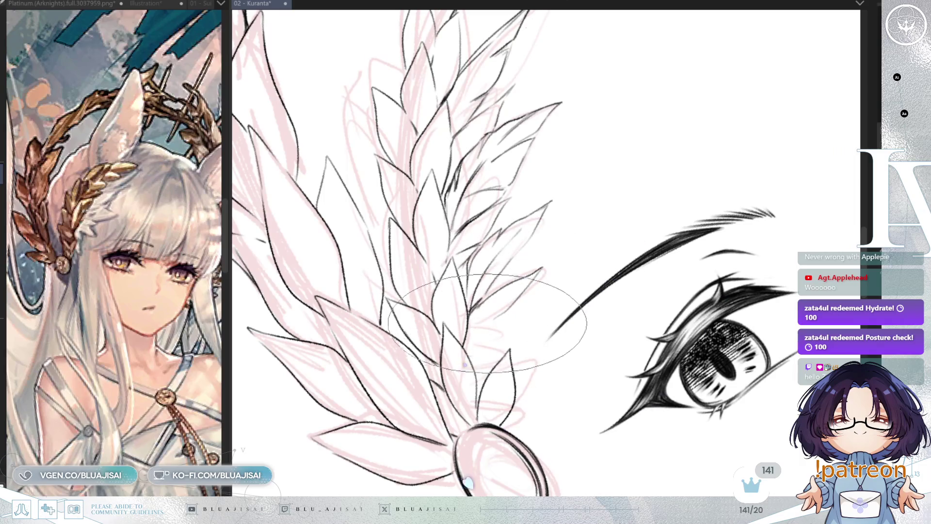
key("m")
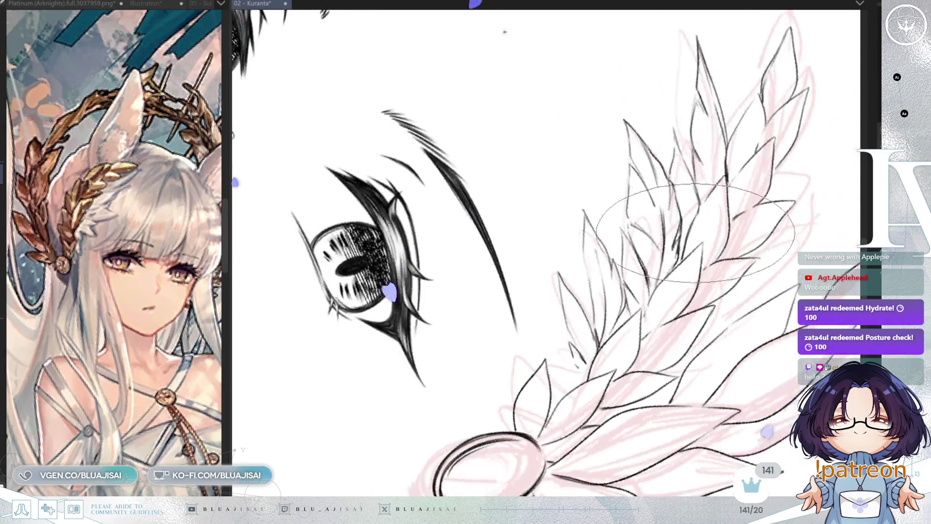
left_click_drag(640, 308, 631, 307)
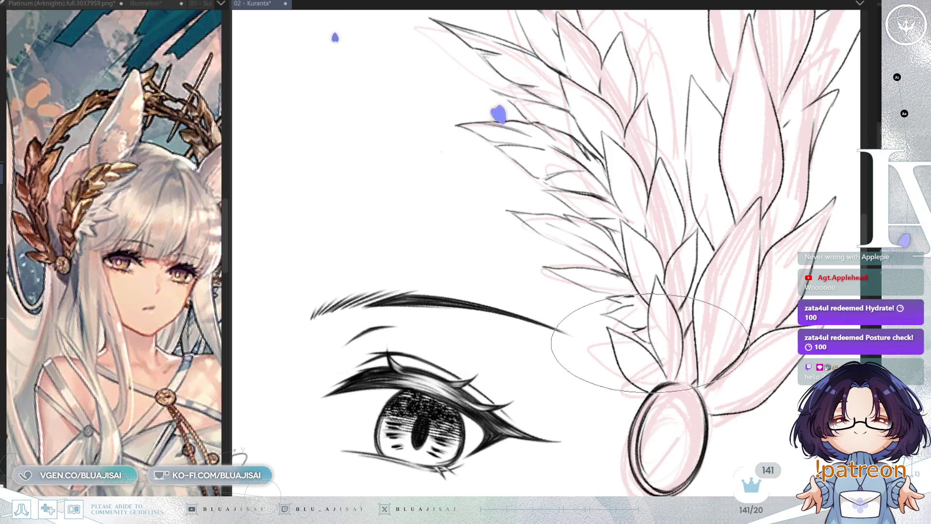
scroll(649, 334, "down", 4)
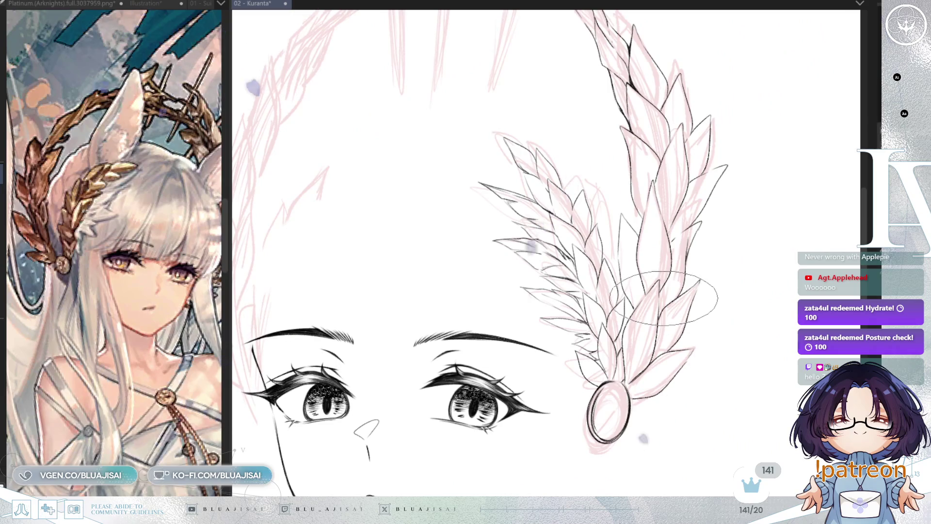
scroll(682, 240, "down", 2)
scroll(689, 248, "down", 2)
scroll(709, 252, "up", 3)
mouse_move(708, 251)
left_mouse_down()
mouse_move(601, 304)
mouse_move(580, 389)
mouse_move(570, 277)
mouse_move(571, 321)
left_mouse_up()
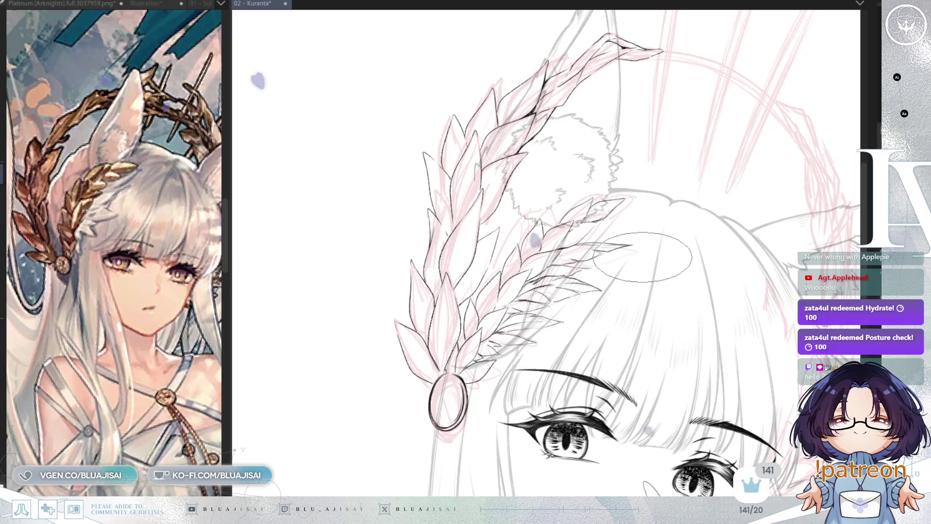
scroll(643, 256, "down", 1)
scroll(643, 254, "down", 1)
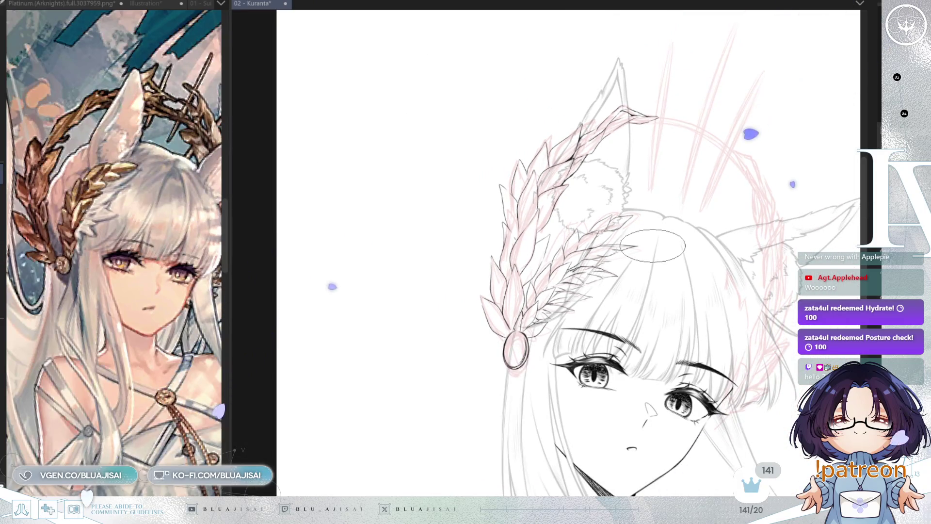
scroll(679, 184, "right", 1)
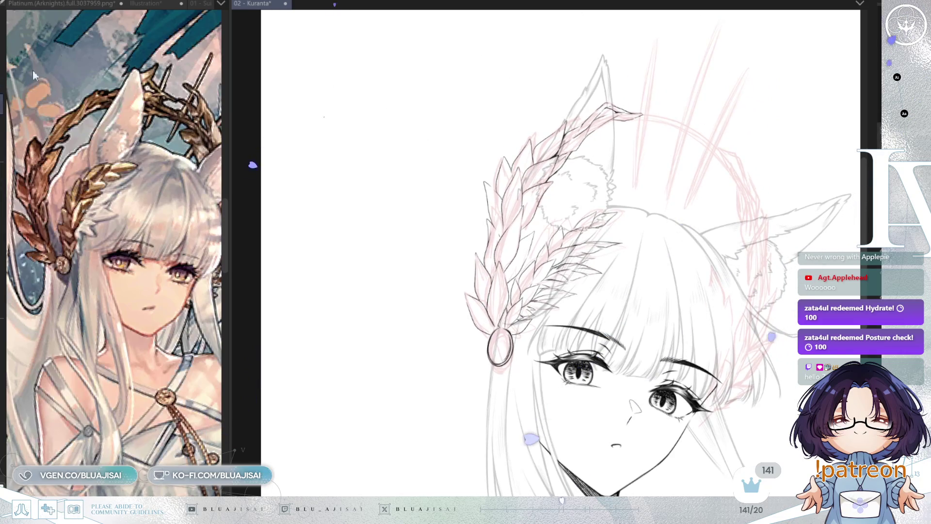
scroll(589, 169, "up", 3)
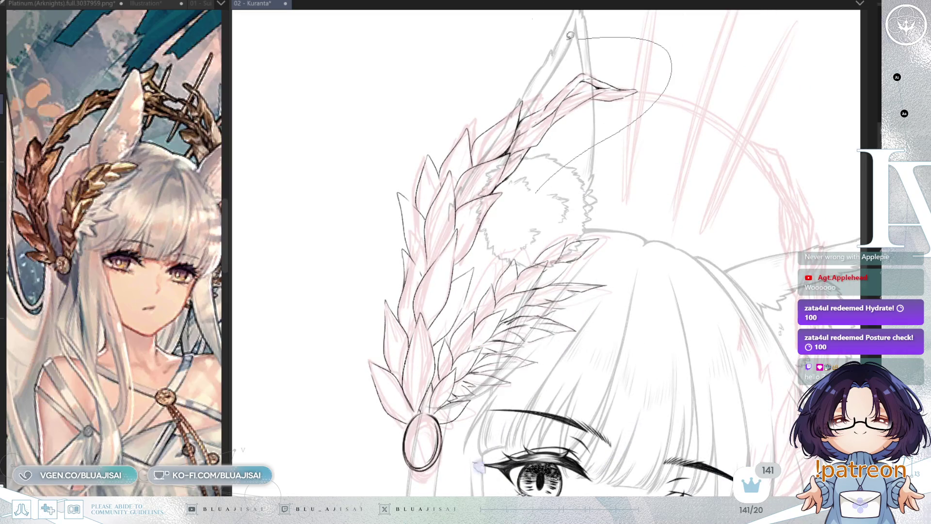
- Lasso-select the ear and upper laurel branch and start a free transform on it
mouse_move(364, 450)
left_mouse_down()
mouse_move(401, 299)
mouse_move(419, 311)
left_mouse_up()
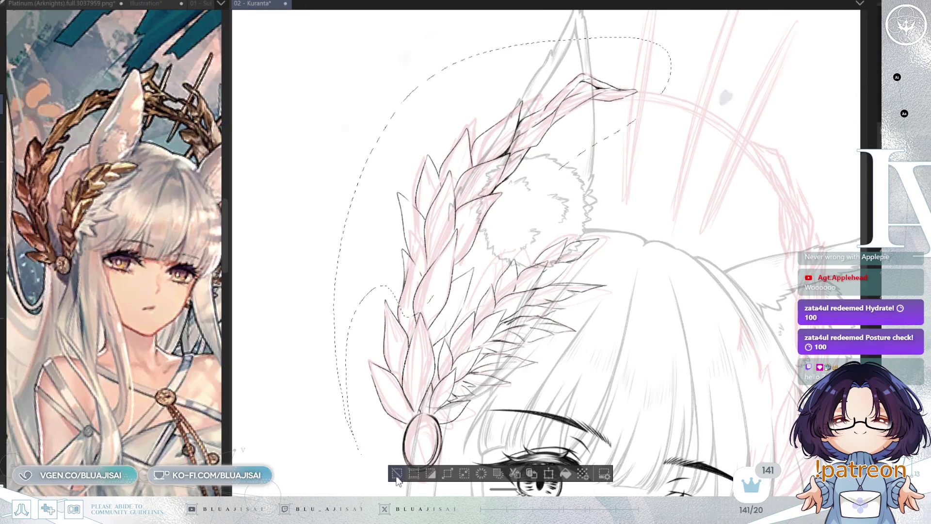
key("ctrl+d")
mouse_move(466, 261)
left_mouse_down()
mouse_move(359, 219)
mouse_move(660, 97)
mouse_move(570, 229)
left_mouse_up()
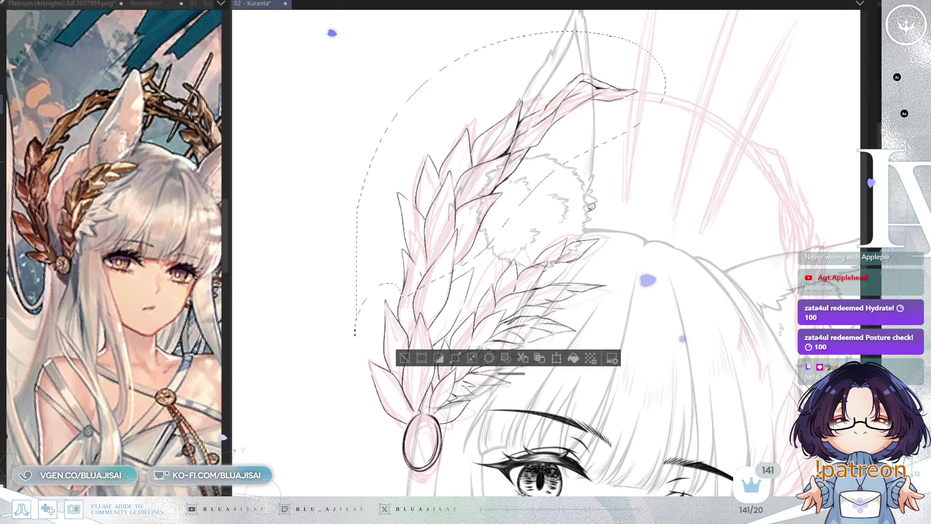
key("ctrl+t")
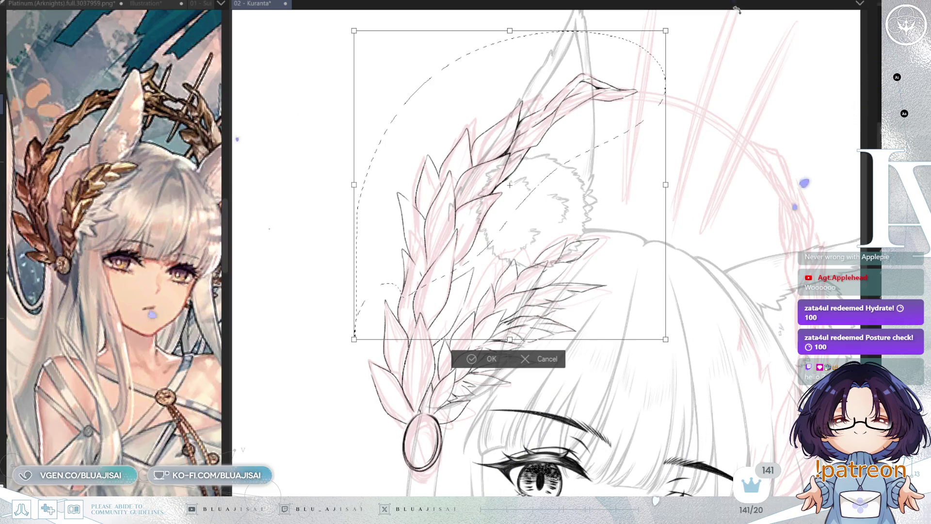
scroll(736, 10, "down", 2)
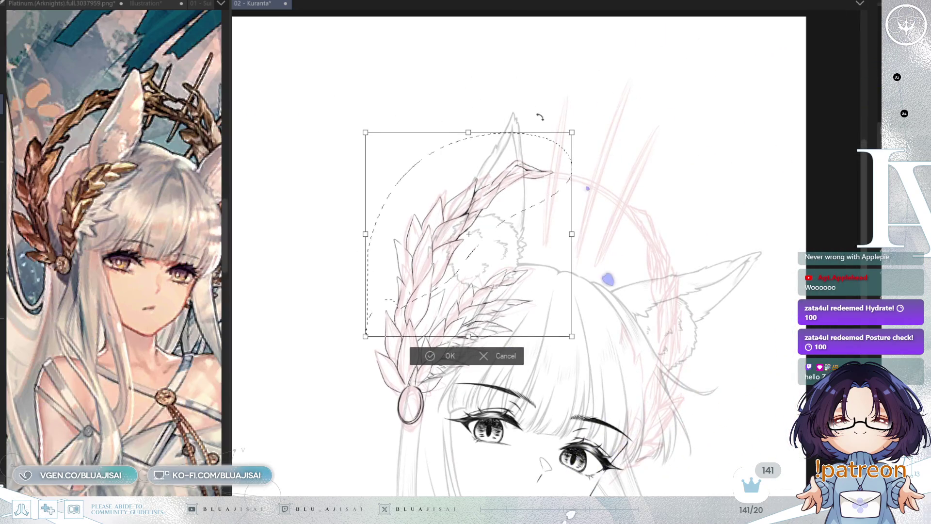
key("h")
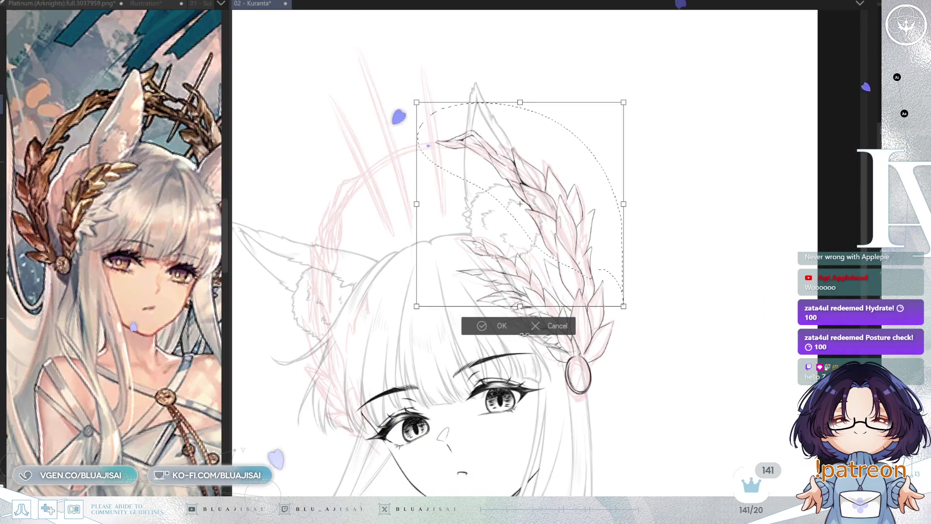
key("Escape")
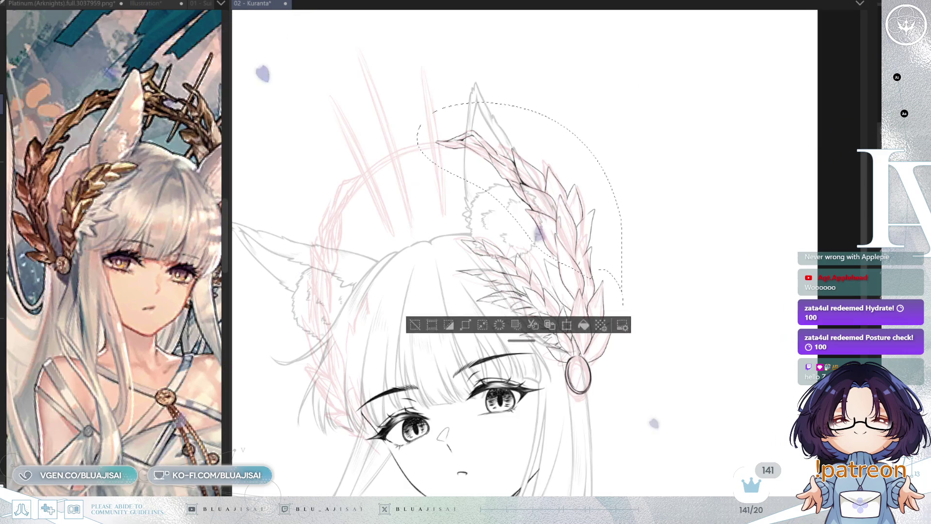
key("ctrl+t")
- Skew, rotate and shift the branch to a more upright angle, then apply and deselect
left_click_drag(522, 103, 543, 97)
left_click_drag(686, 146, 691, 159)
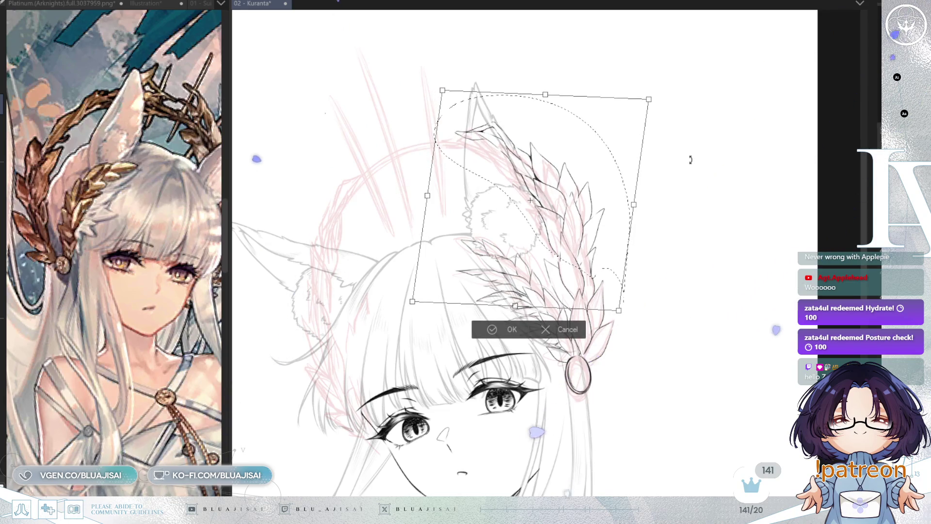
left_click_drag(688, 165, 610, 194)
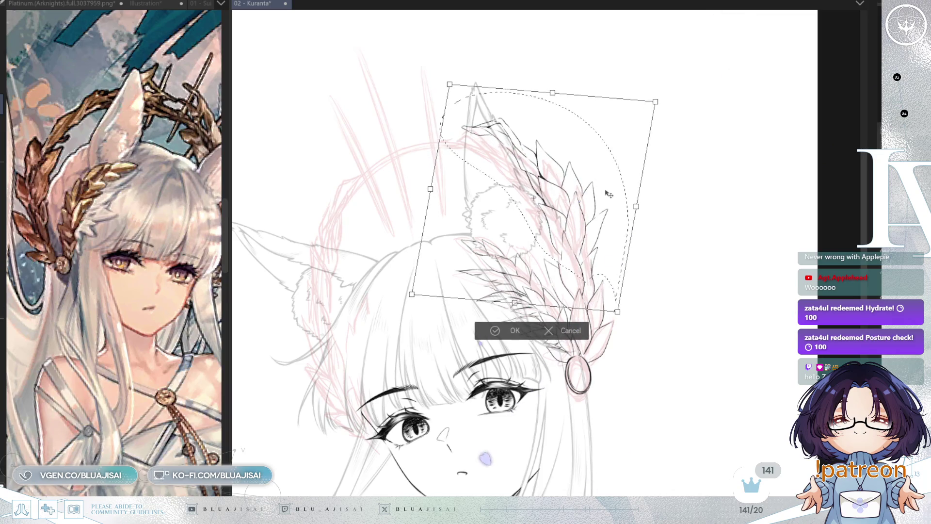
left_click_drag(706, 140, 707, 136)
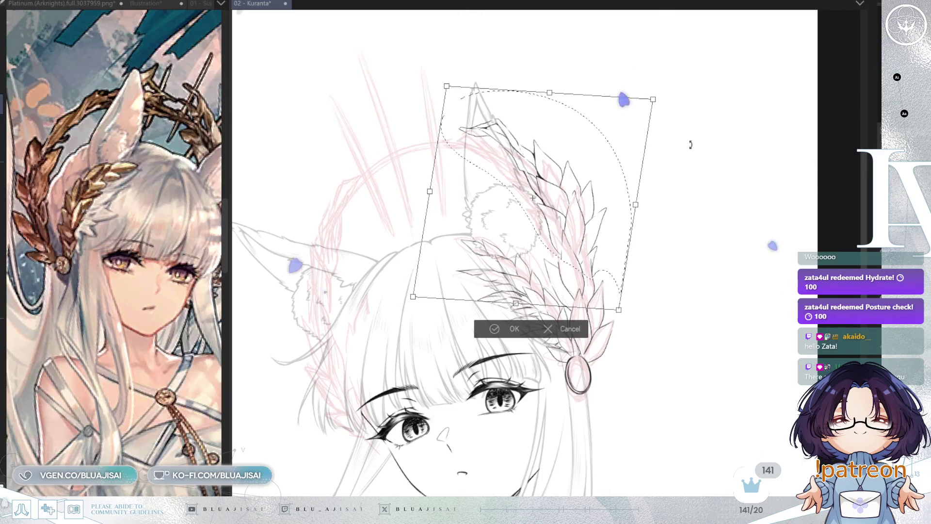
key("h")
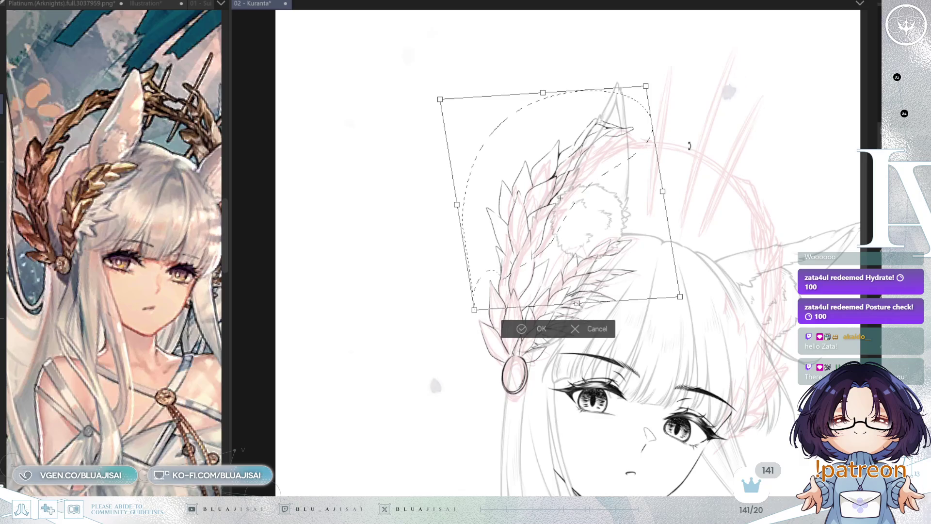
mouse_move(577, 184)
left_mouse_down()
mouse_move(546, 218)
mouse_move(541, 211)
left_mouse_up()
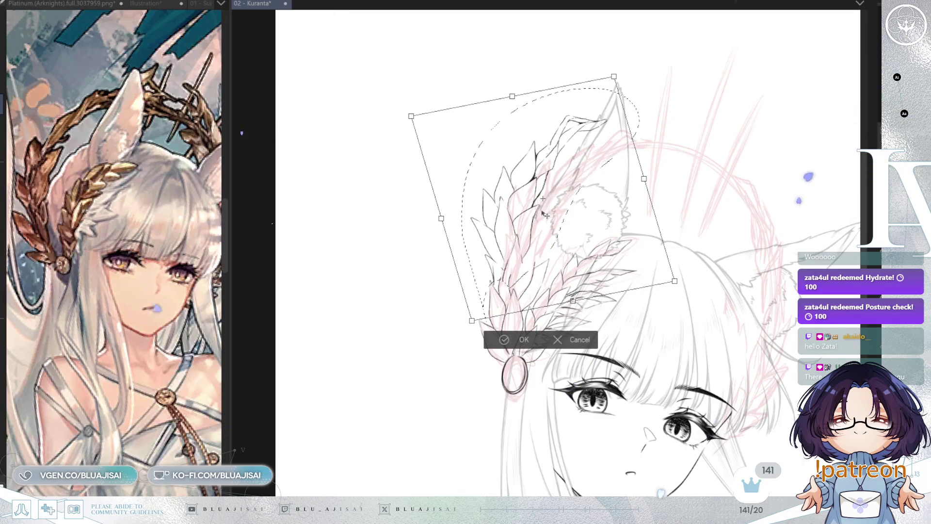
left_click_drag(544, 215, 543, 228)
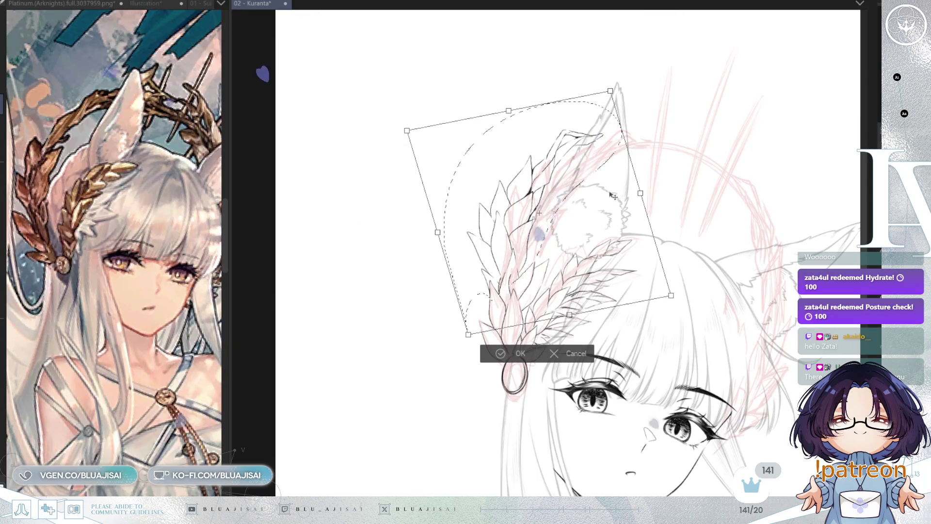
key("Return")
key("ctrl+d")
- Zoom in and rotate the view to frame the laurel leaves for inking
scroll(439, 343, "up", 2)
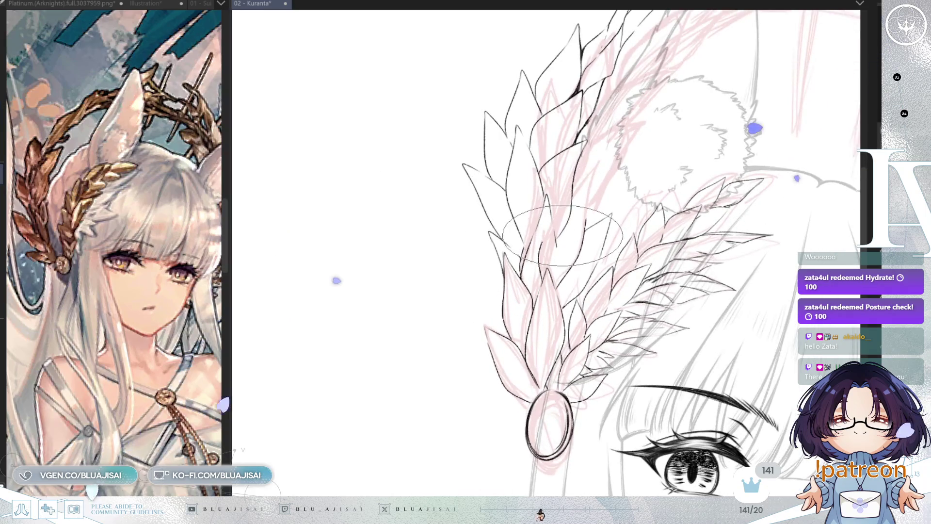
scroll(563, 235, "up", 1)
scroll(535, 248, "up", 1)
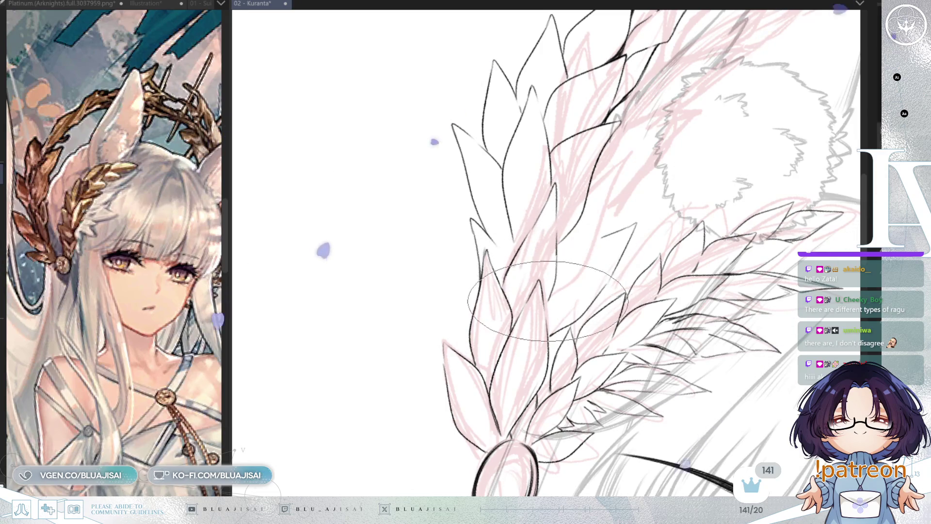
key("Delete")
key("Delete")
key("Delete")
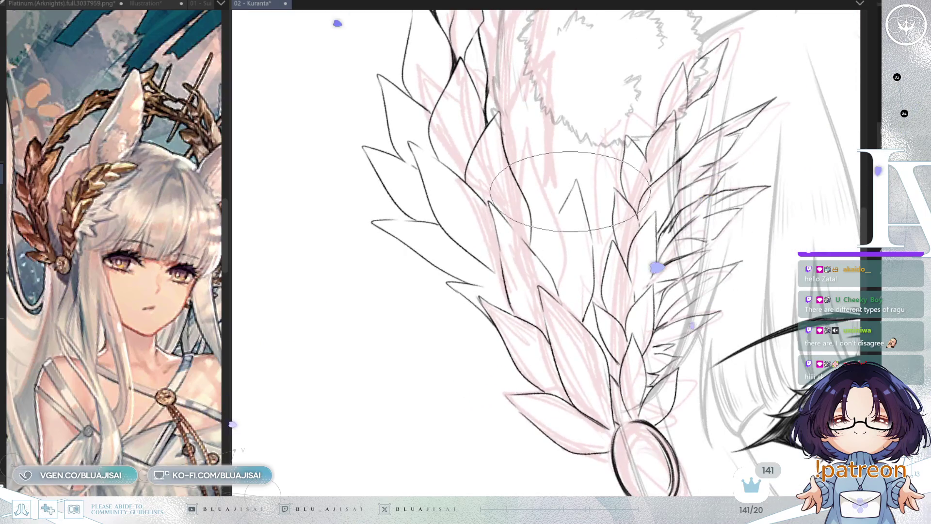
key("End")
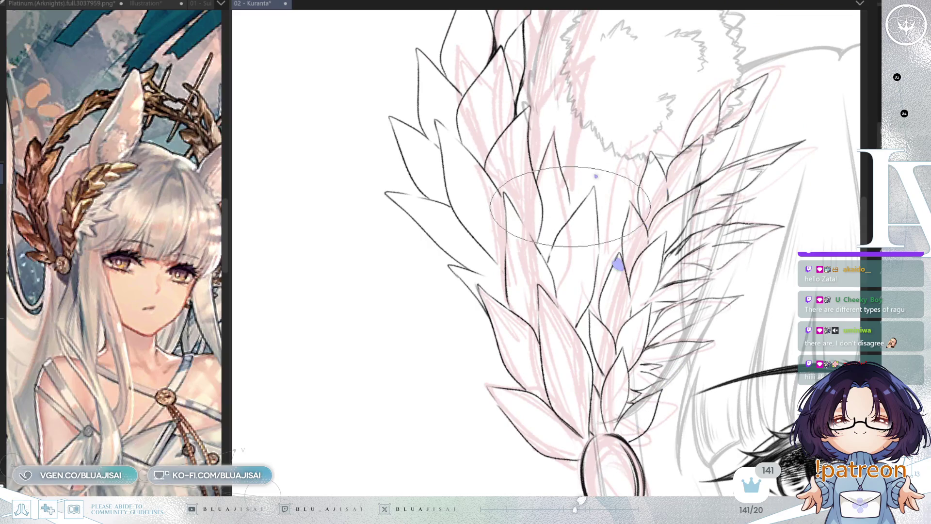
key("End")
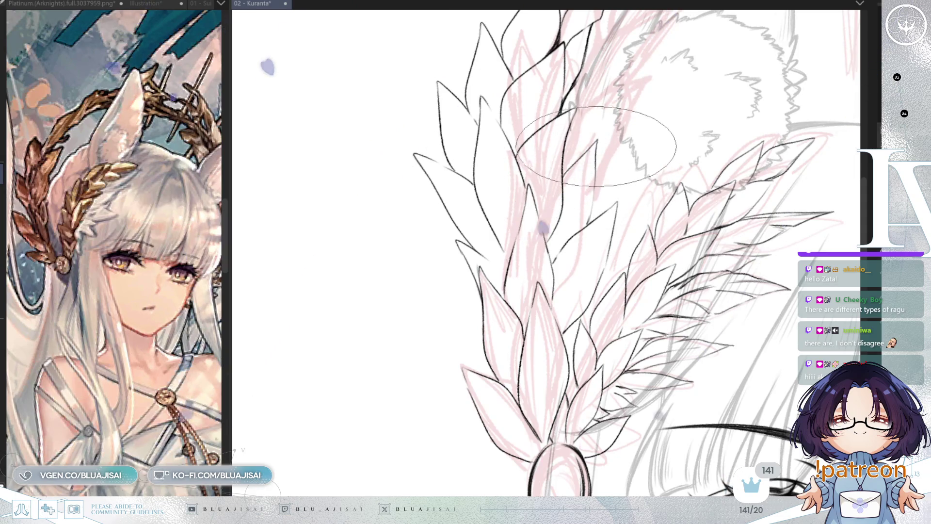
- Save the drawing with Ctrl+S
scroll(582, 228, "down", 5)
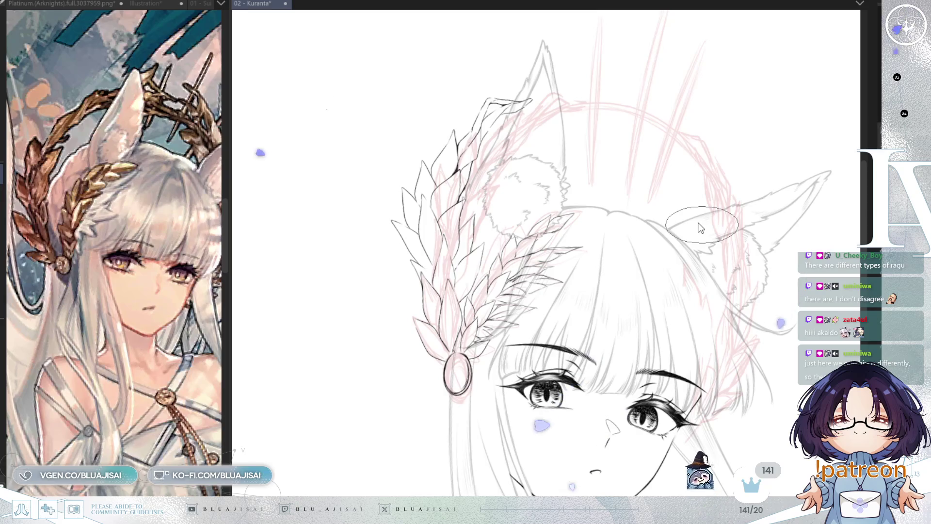
key("ctrl+s")
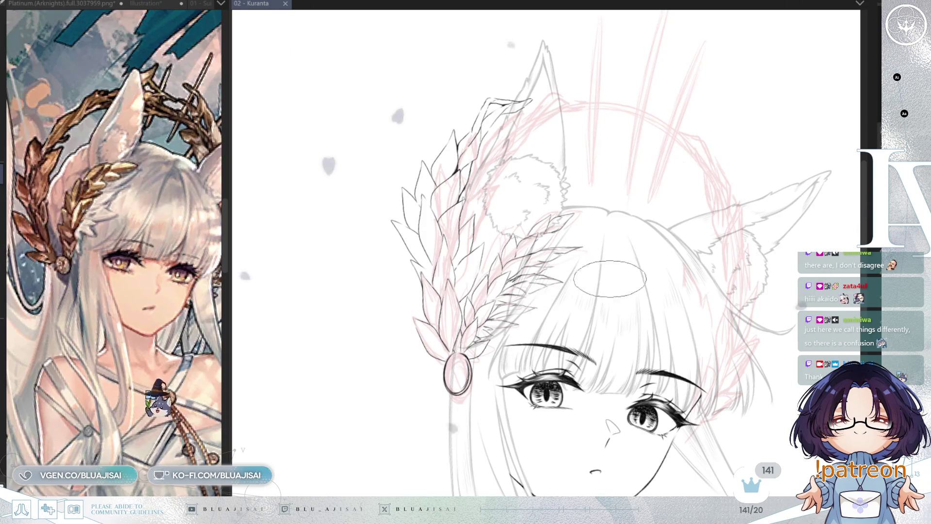
scroll(606, 271, "up", 2)
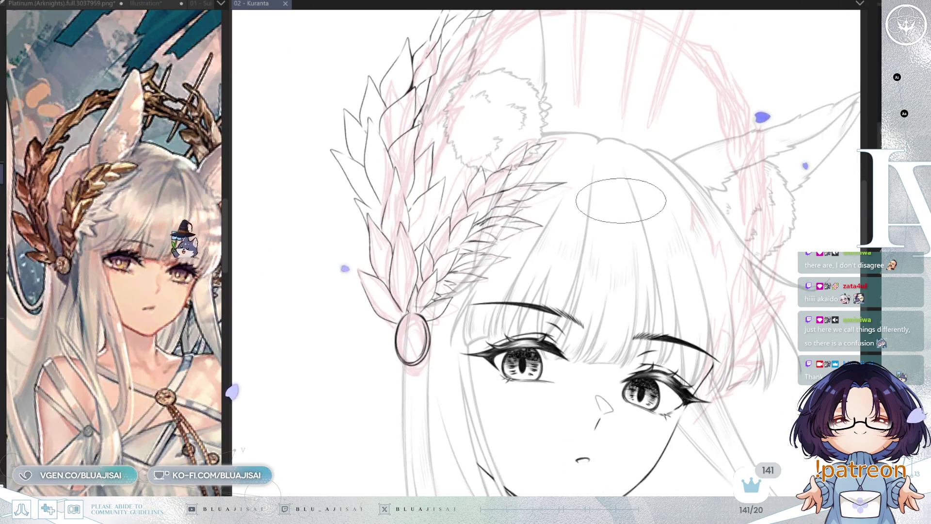
left_click_drag(598, 238, 594, 265)
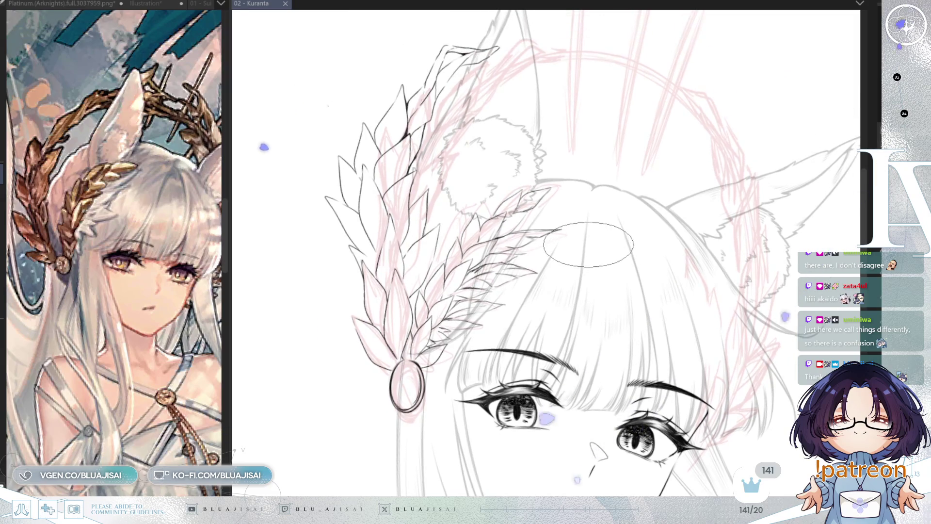
left_click_drag(535, 199, 610, 182)
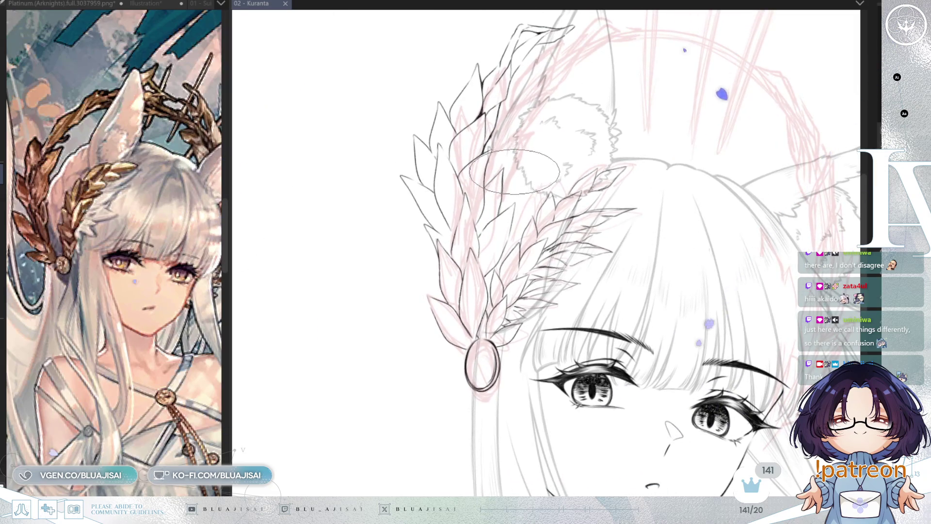
scroll(512, 174, "up", 1)
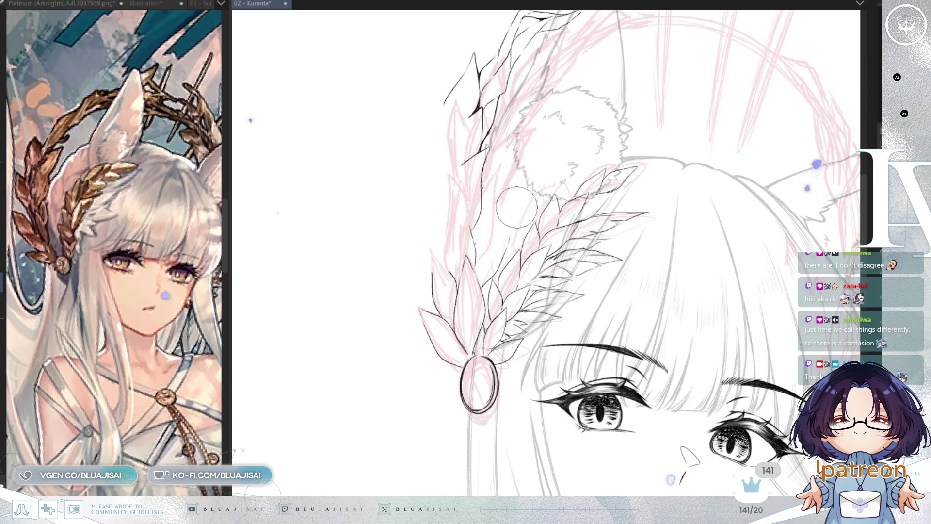
scroll(481, 289, "up", 2)
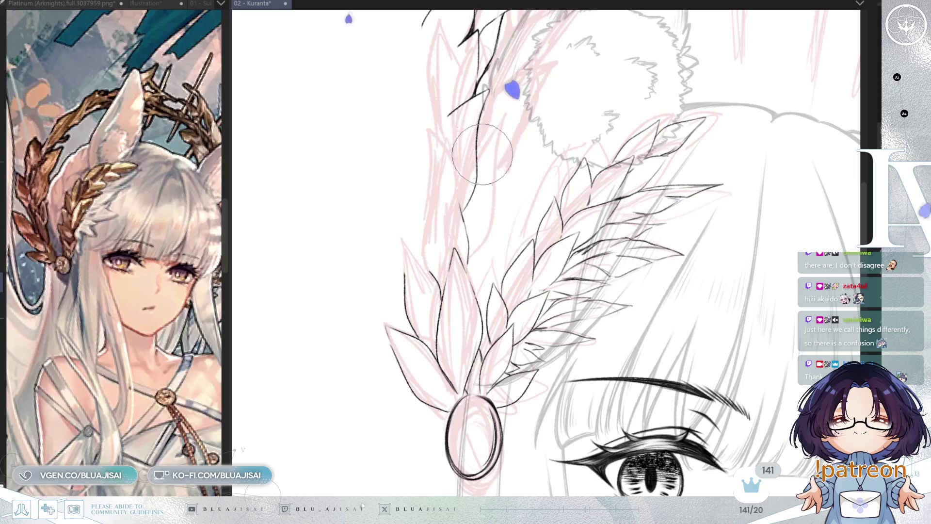
scroll(509, 155, "up", 3)
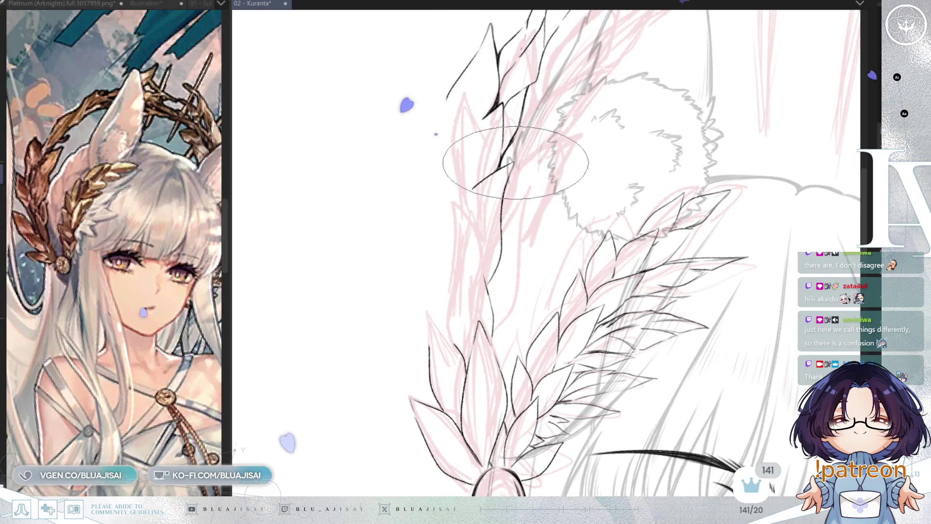
- Ink a curved leaf edge on the upper stem, checking it in mirrored view
key("m")
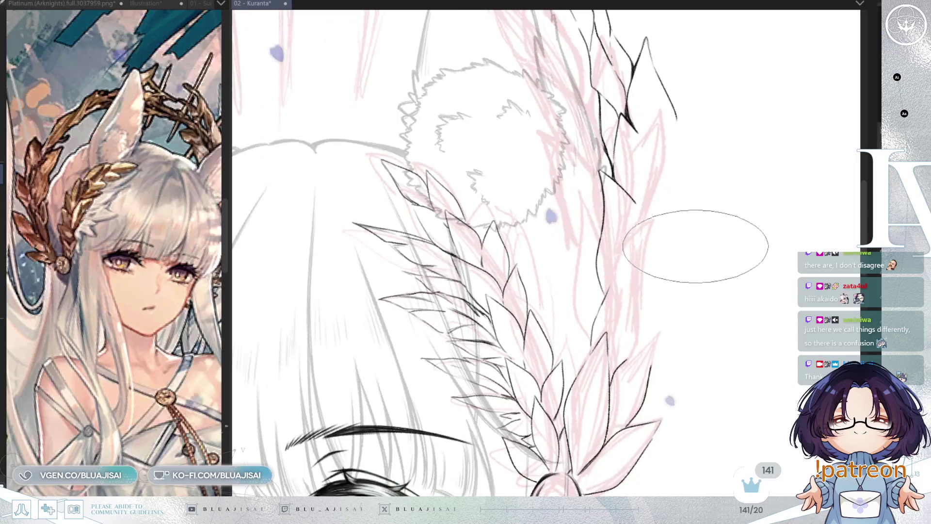
left_click_drag(744, 212, 661, 201)
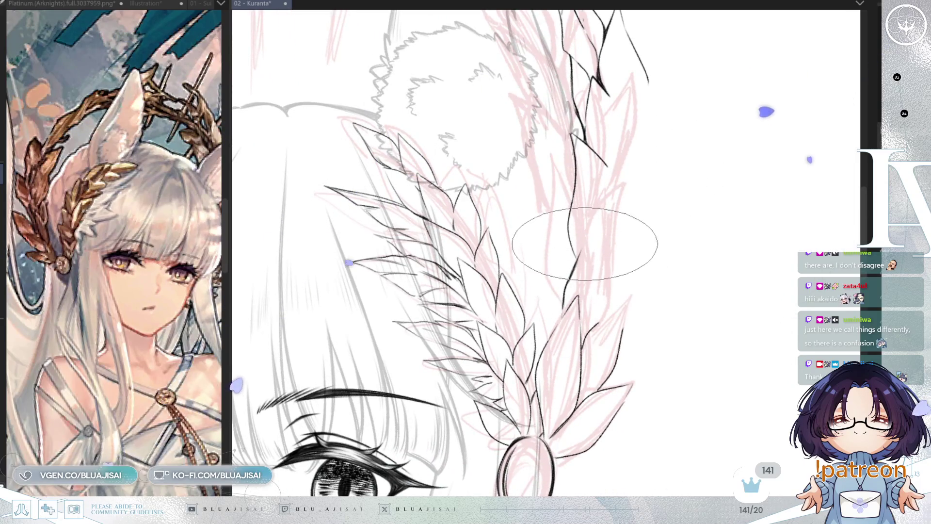
mouse_move(577, 254)
left_mouse_down()
mouse_move(620, 182)
mouse_move(618, 286)
left_mouse_up()
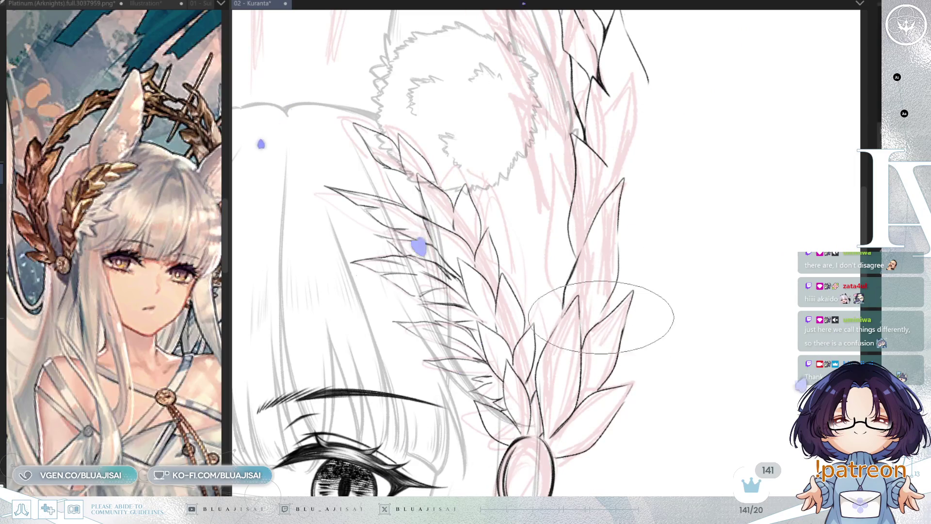
scroll(618, 291, "up", 2)
key("h")
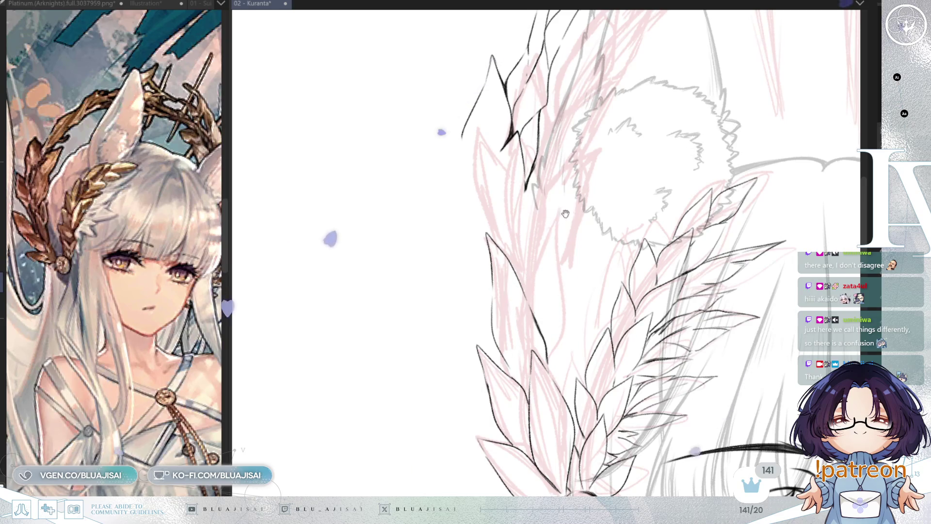
left_click_drag(563, 208, 549, 177)
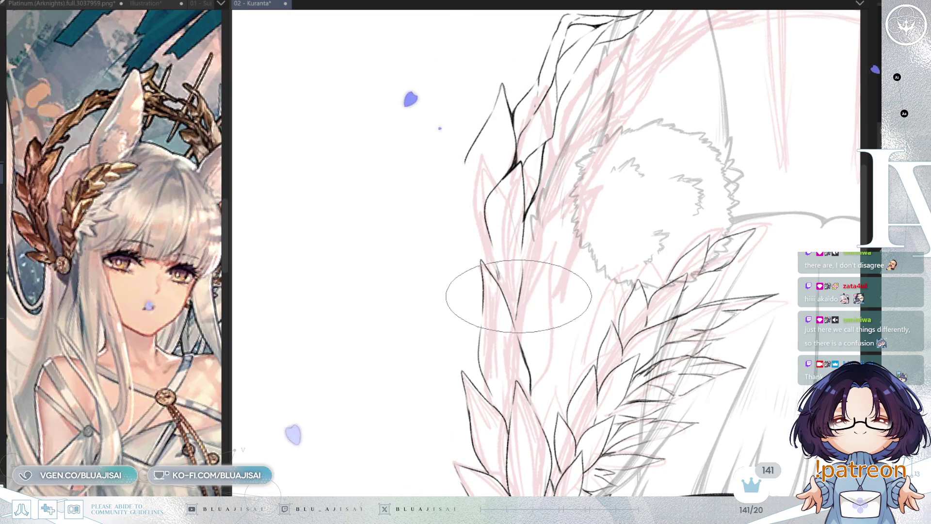
key("h")
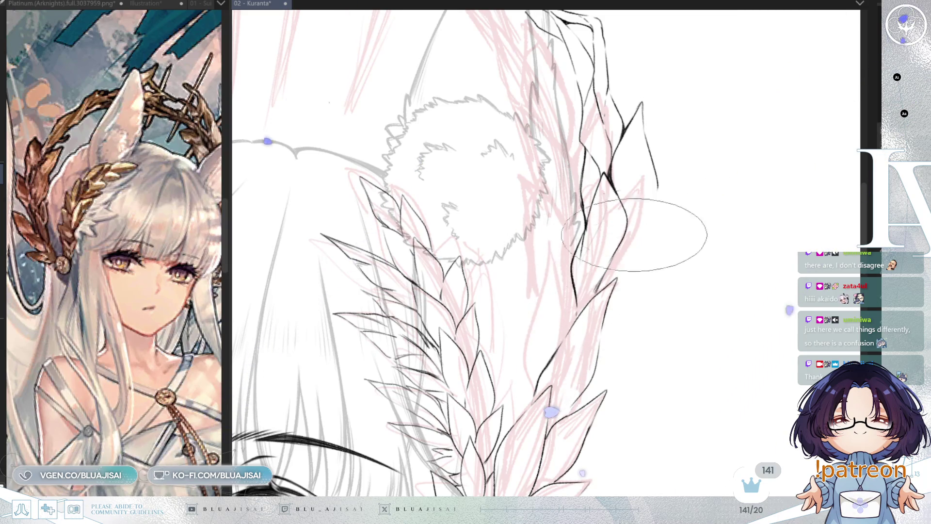
- Add more leaf outlines down the stem, undoing a stray tick and reviewing the laurel flipped
left_click_drag(656, 193, 629, 235)
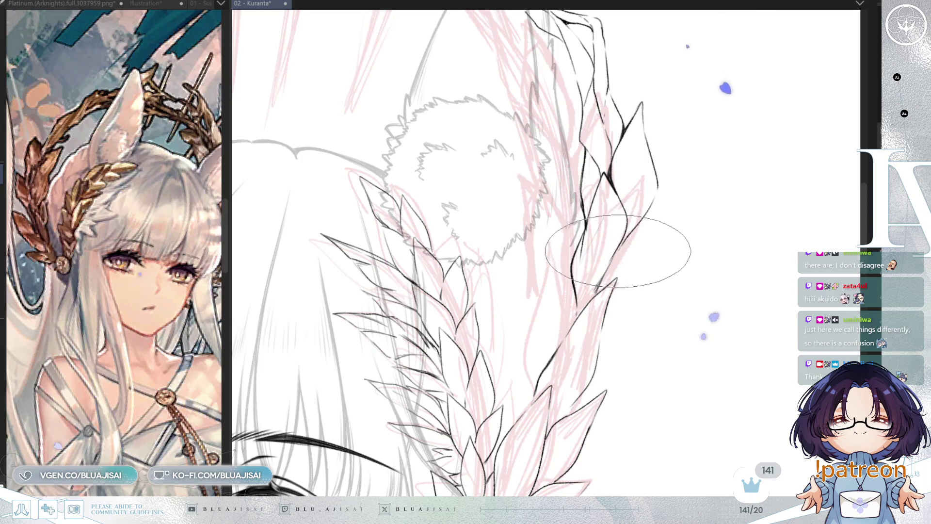
key("h")
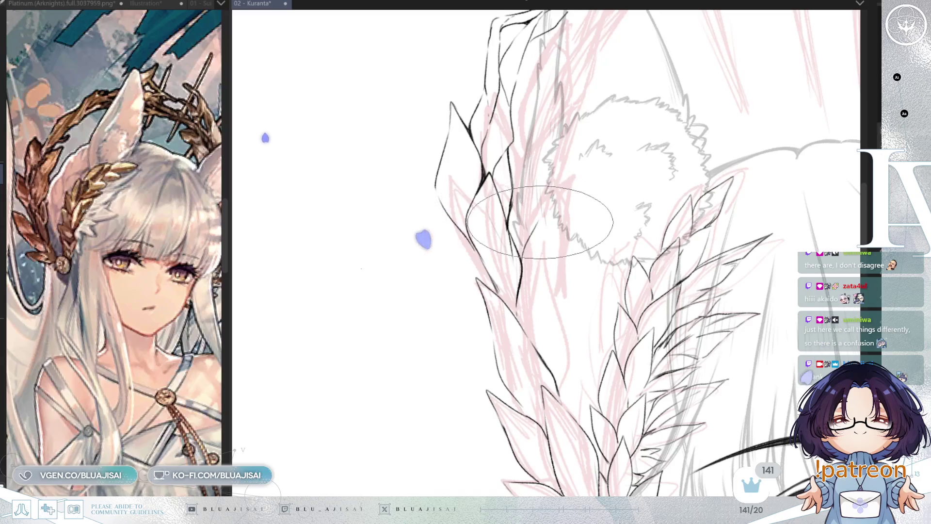
left_click_drag(539, 232, 557, 318)
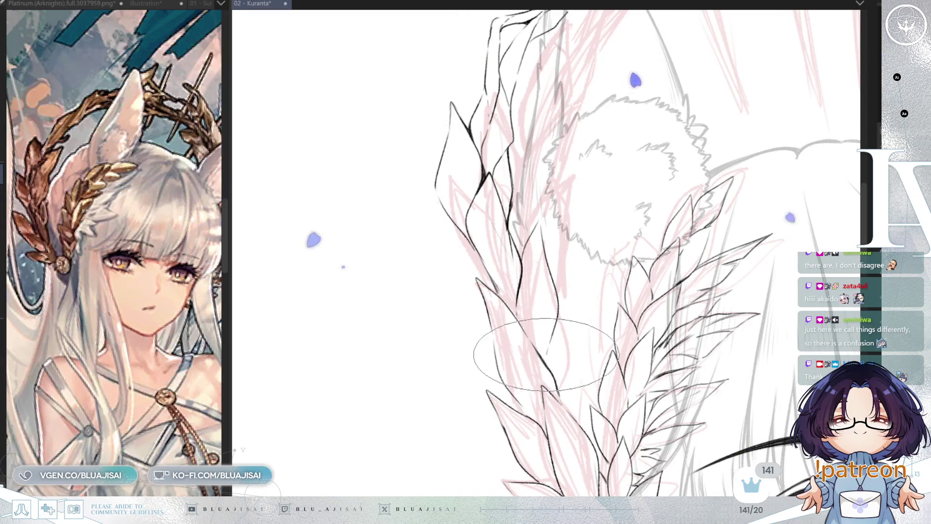
key("h")
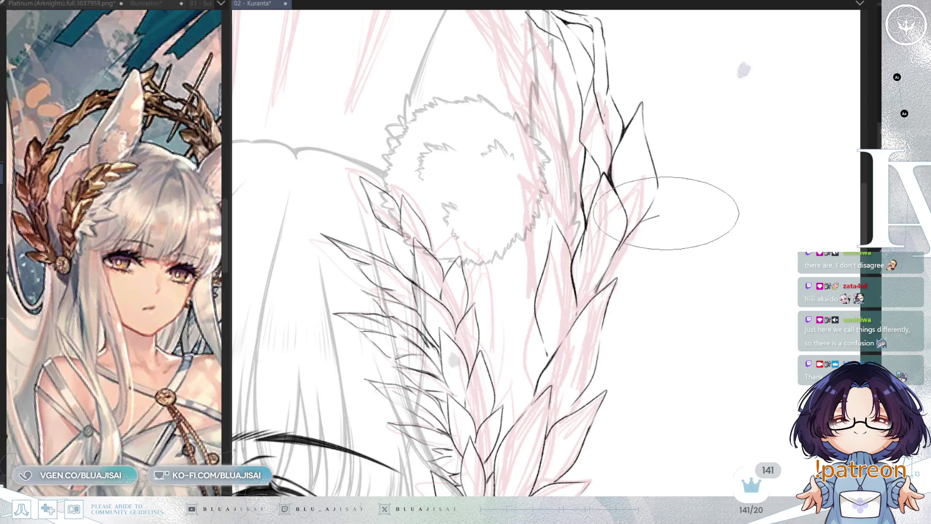
mouse_move(629, 222)
left_mouse_down()
mouse_move(673, 216)
mouse_move(648, 251)
mouse_move(678, 214)
mouse_move(665, 250)
mouse_move(609, 305)
left_mouse_up()
key("ctrl+z")
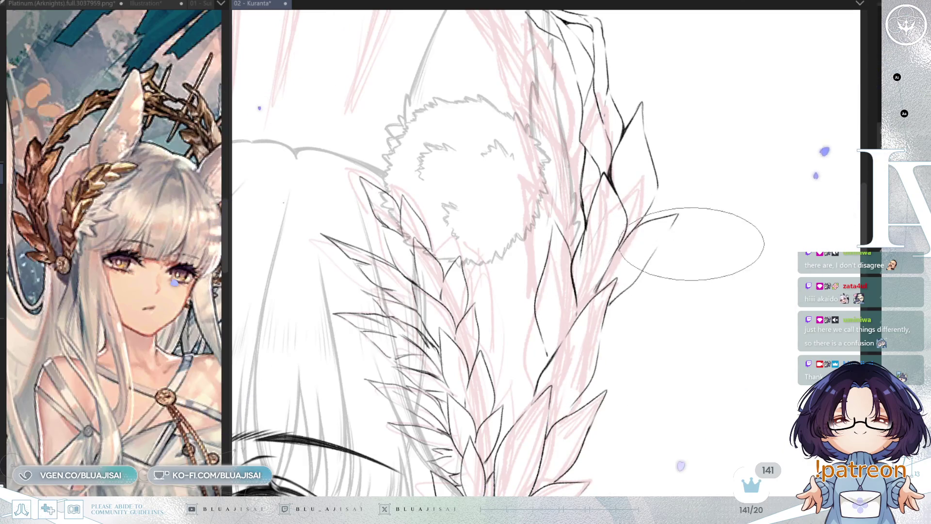
scroll(723, 253, "down", 1)
key("h")
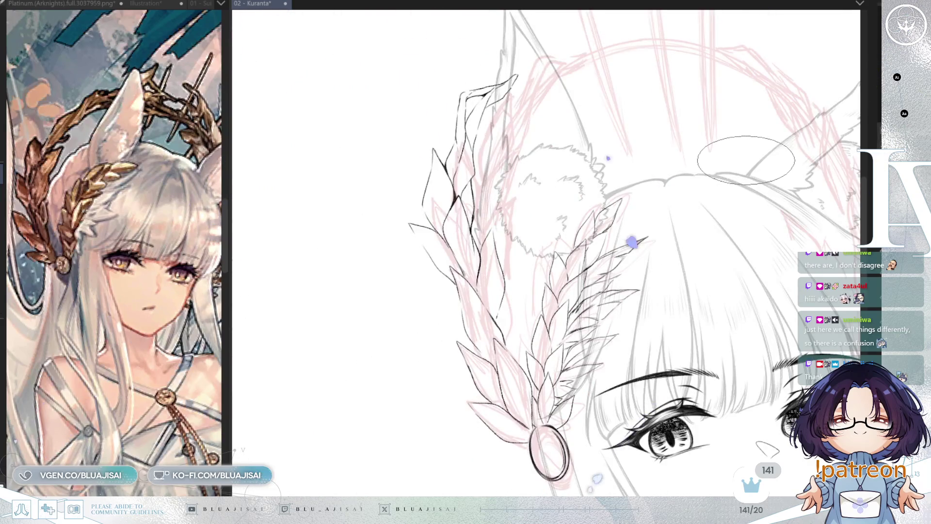
scroll(582, 138, "up", 1)
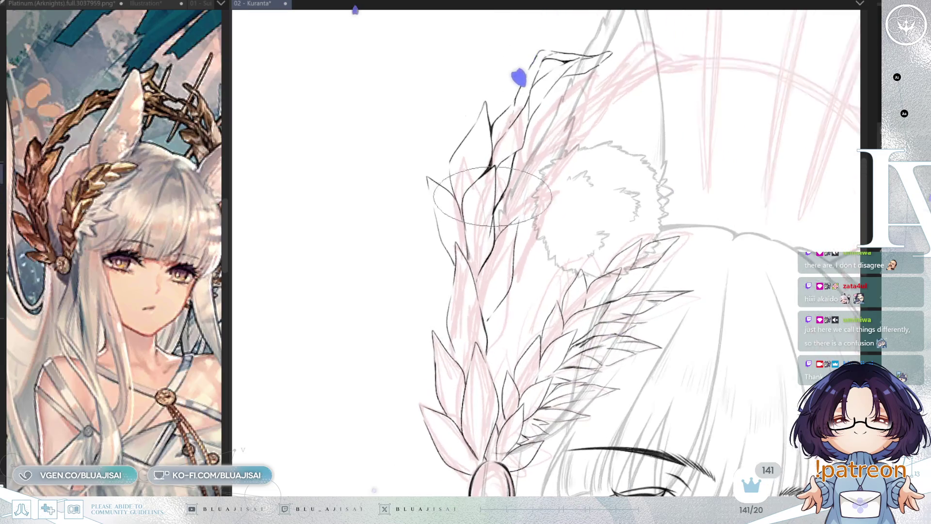
scroll(488, 229, "up", 1)
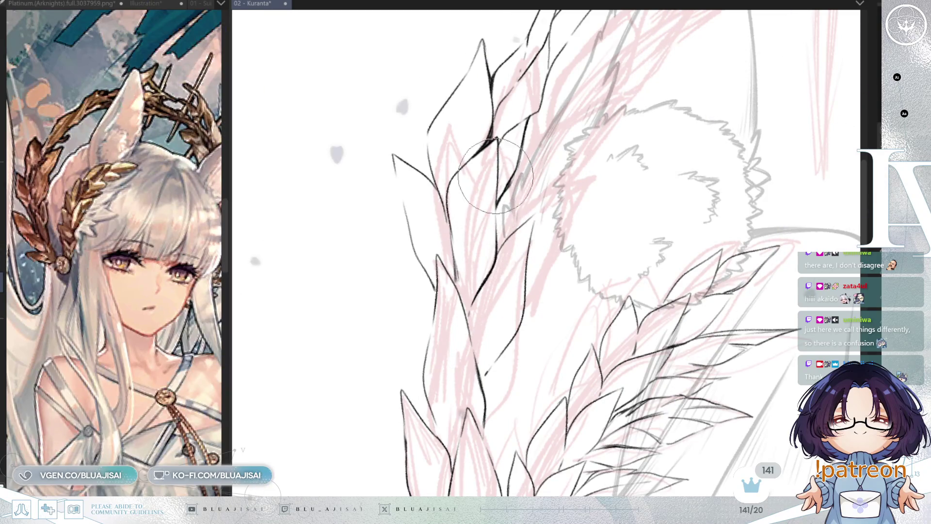
scroll(496, 247, "down", 5)
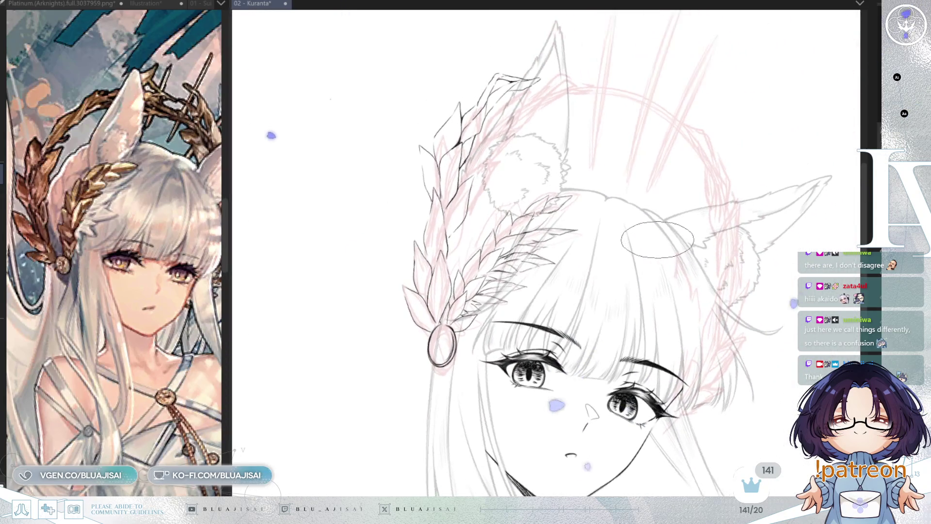
- Check the drawing's balance mirrored, then ink a leaf outline next to the oval gem
scroll(664, 238, "down", 3)
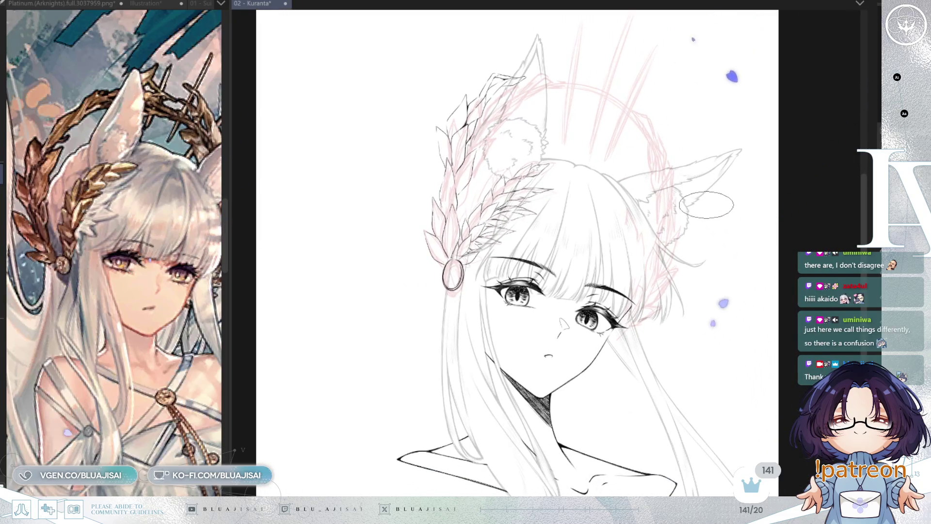
key("h")
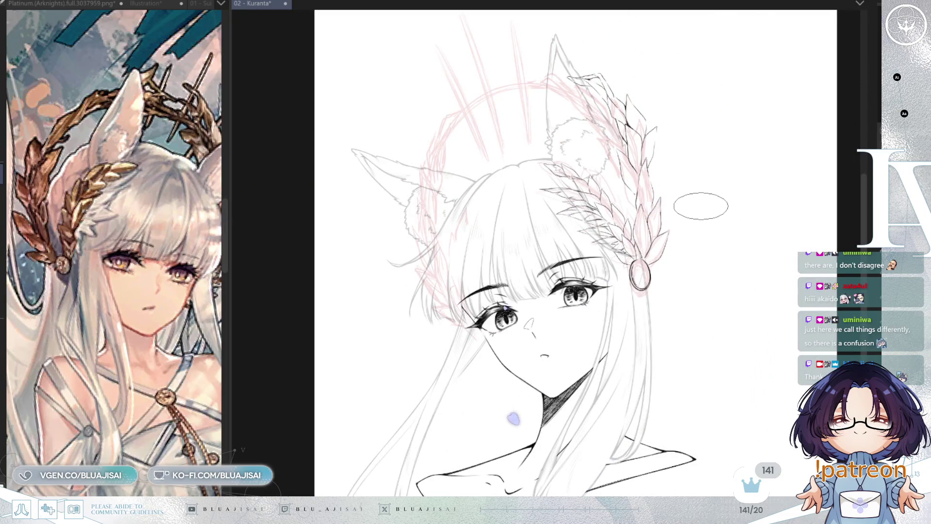
key("h")
scroll(586, 255, "up", 5)
scroll(586, 255, "up", 3)
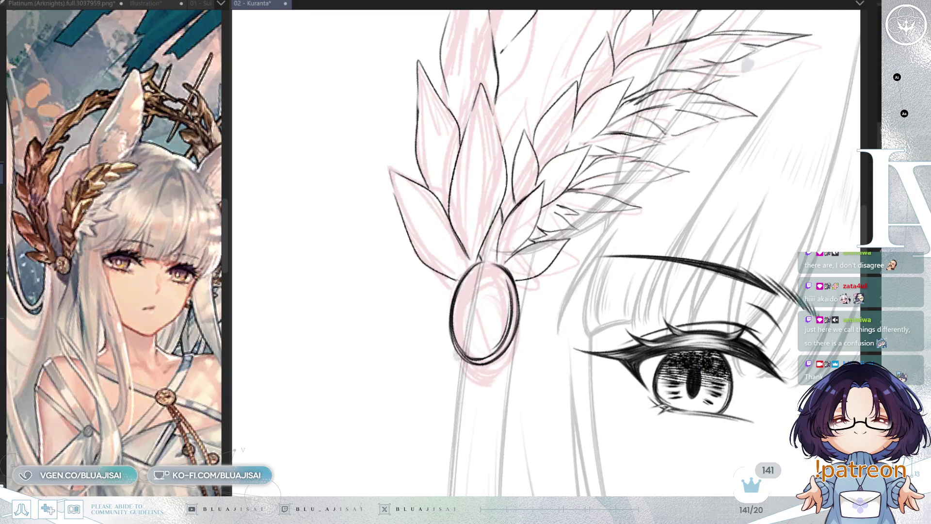
left_click_drag(524, 198, 514, 206)
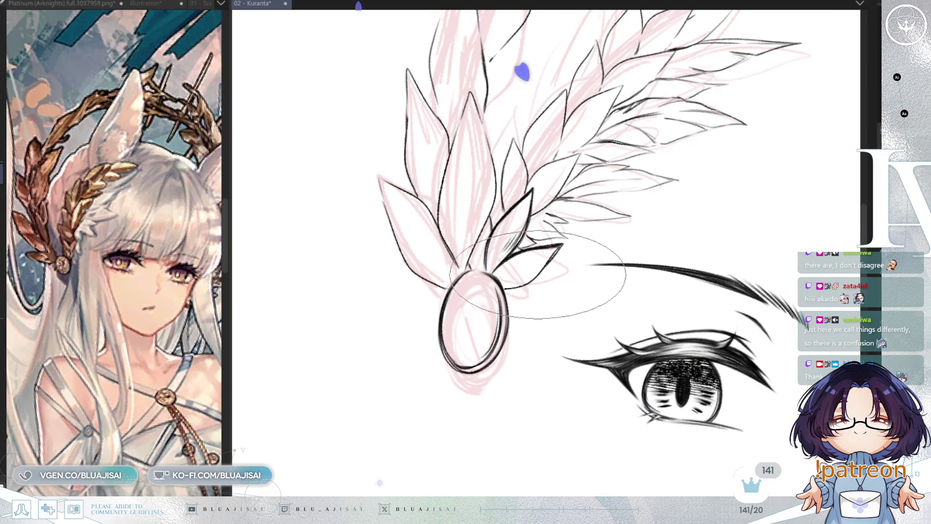
left_click_drag(533, 274, 516, 330)
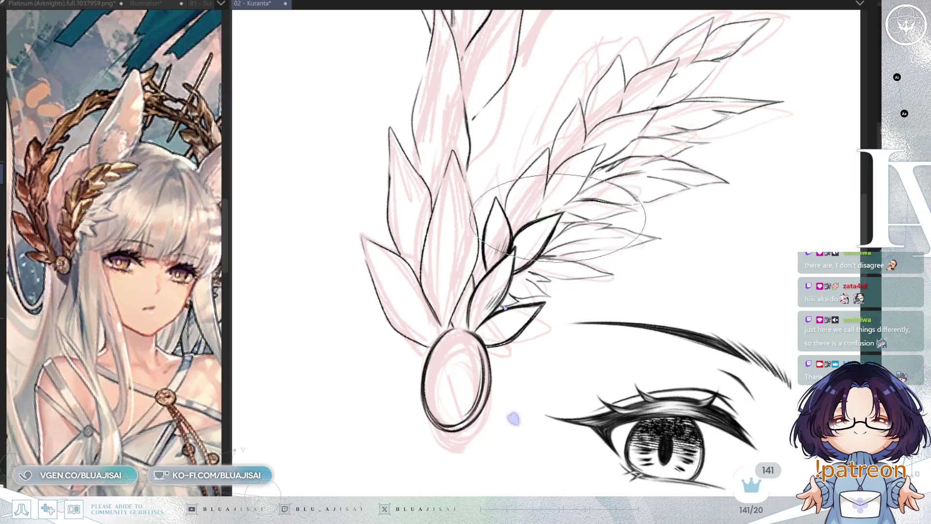
left_click_drag(589, 181, 581, 216)
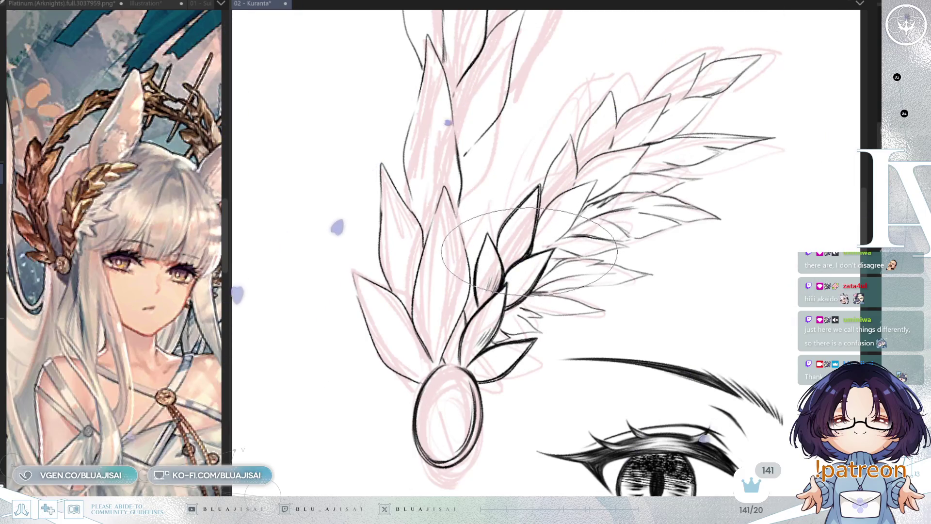
key("4")
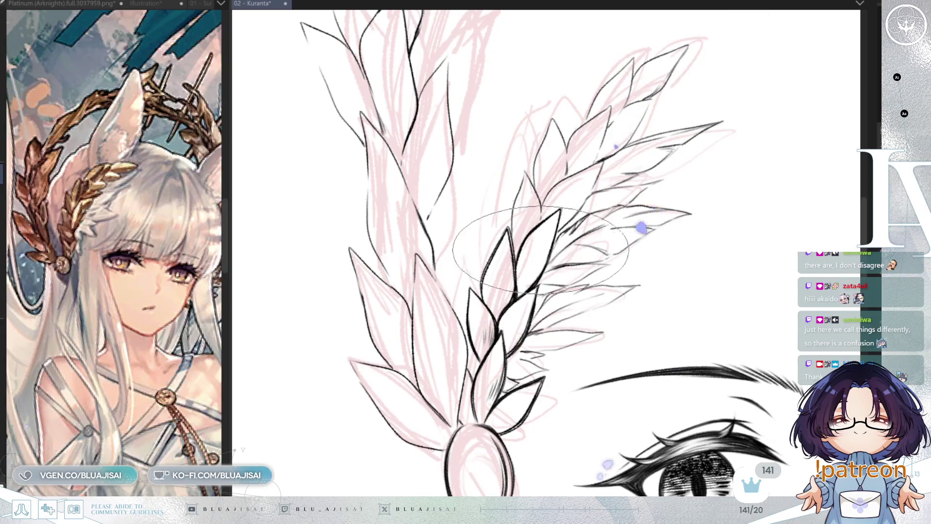
- Rotate the canvas back and forth until the small branch's leaf stalk stands upright
scroll(540, 250, "up", 3)
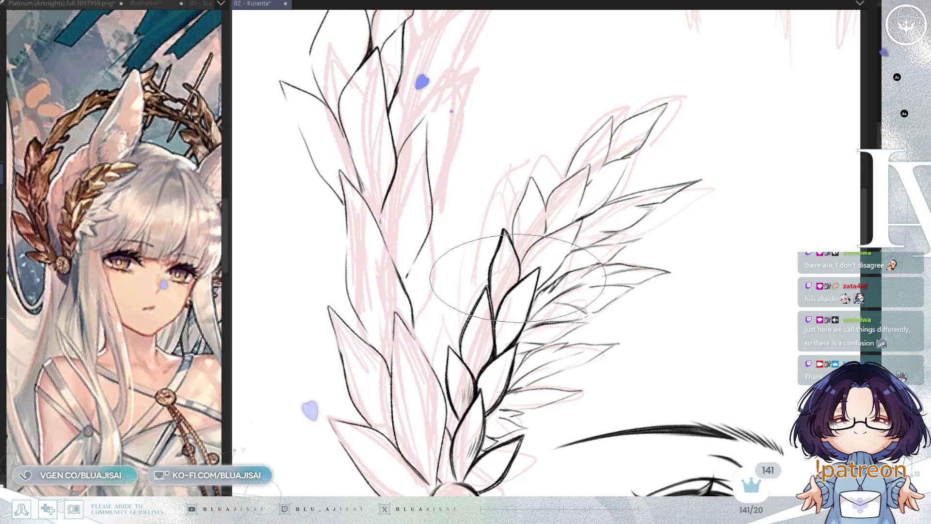
key("minus")
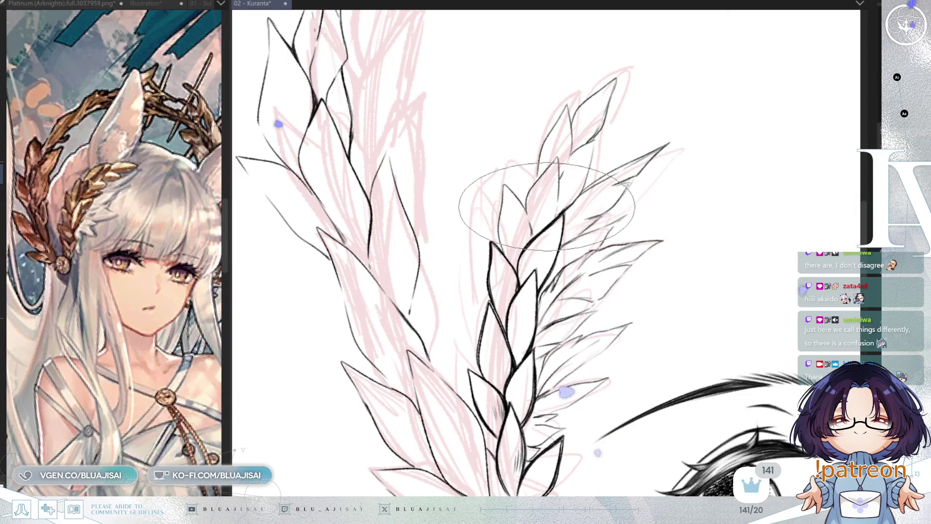
key("asciicircum")
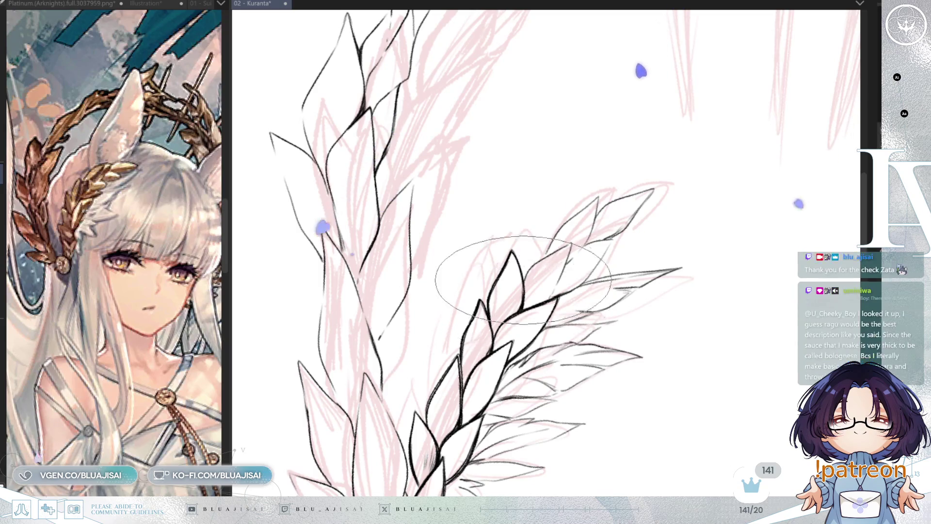
key("minus")
key("minus")
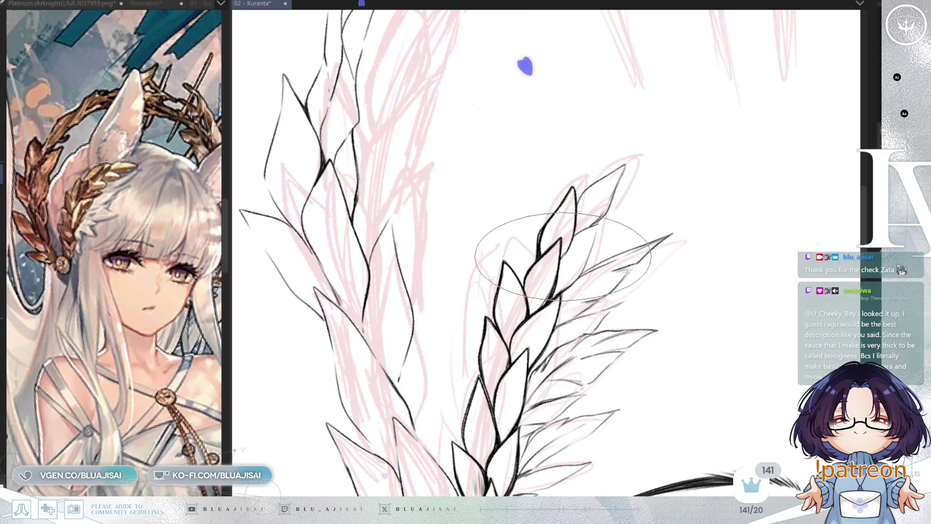
key("minus")
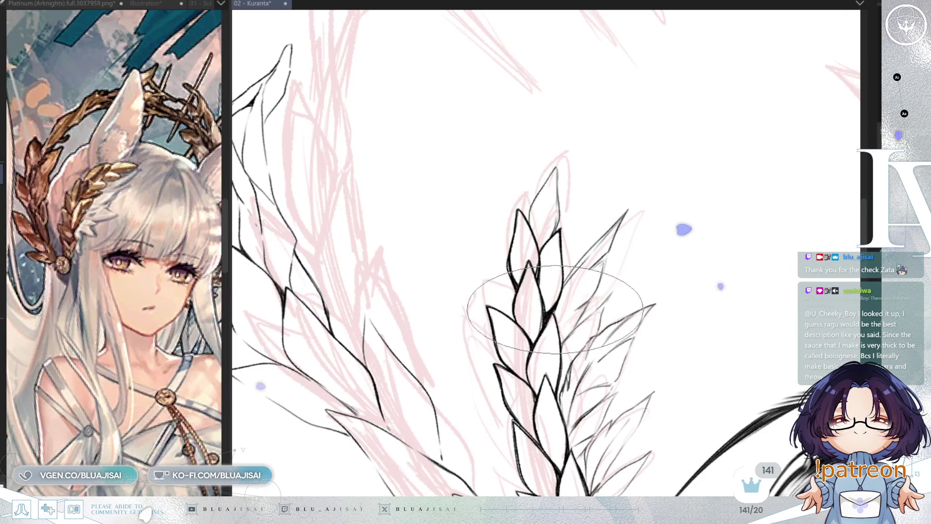
- Rotate, pan and zoom out so the upper branch runs diagonally above the ring clasp
key("End")
key("End")
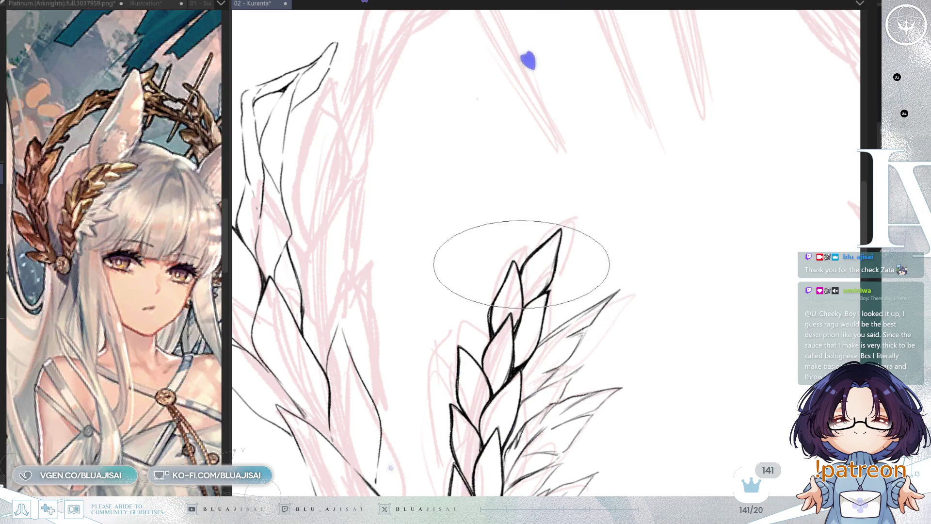
scroll(561, 208, "down", 2)
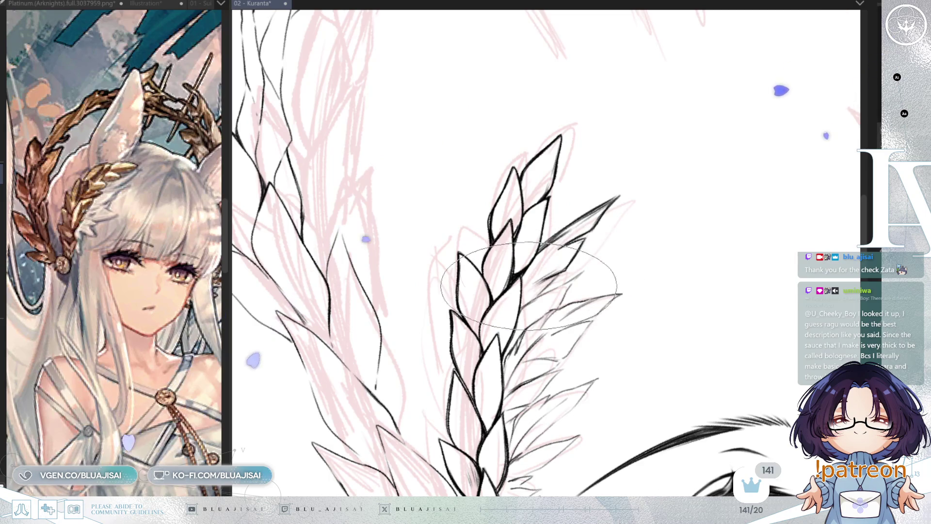
left_click_drag(537, 264, 571, 242)
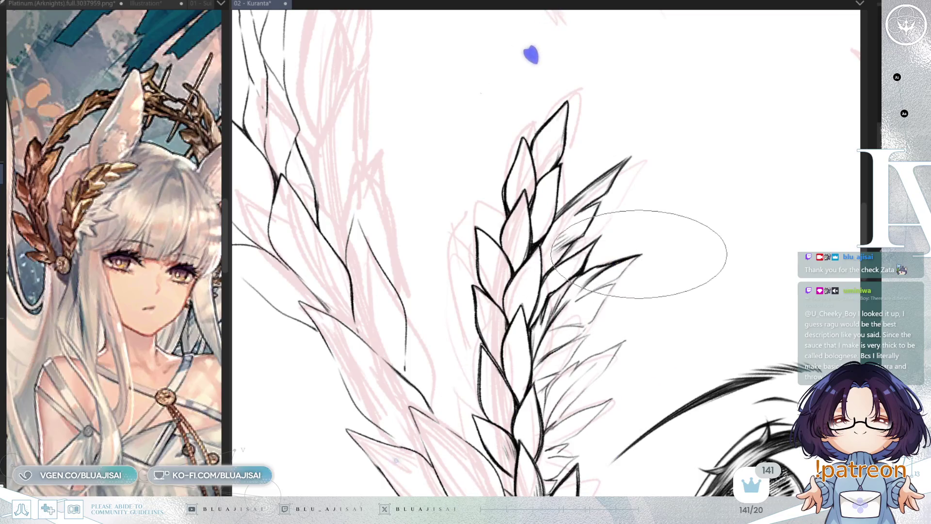
mouse_move(624, 250)
left_mouse_down()
mouse_move(561, 245)
mouse_move(613, 83)
left_mouse_up()
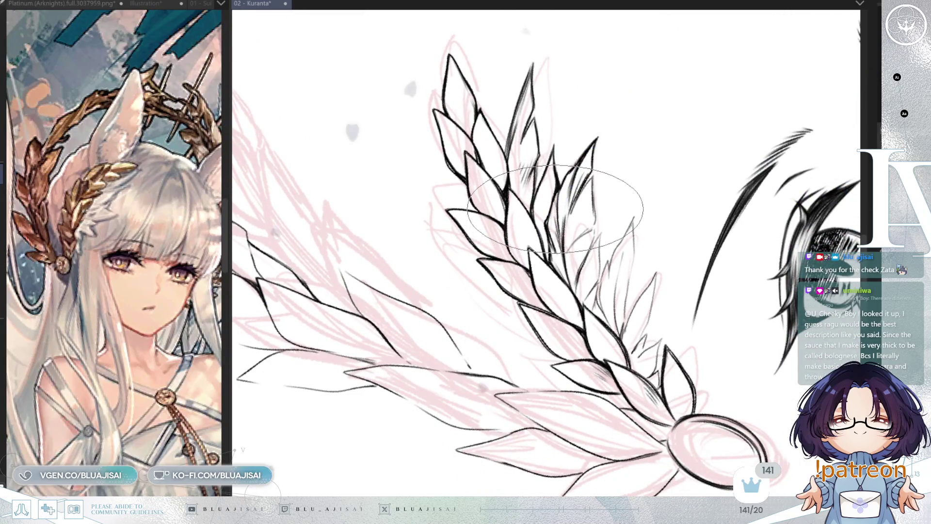
- Hatch short dark strokes between the overlapping leaves near the ring clasp, undoing one stray stroke
left_click_drag(549, 213, 551, 182)
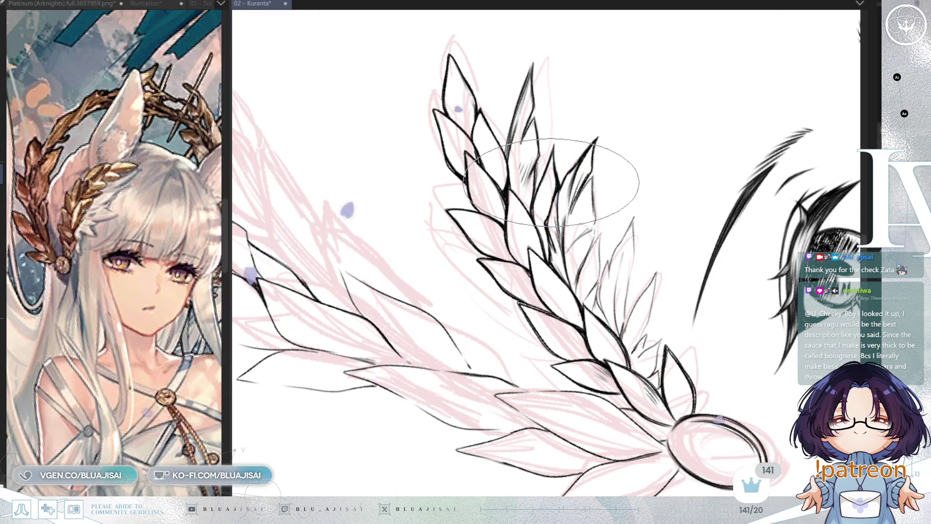
key("ctrl+z")
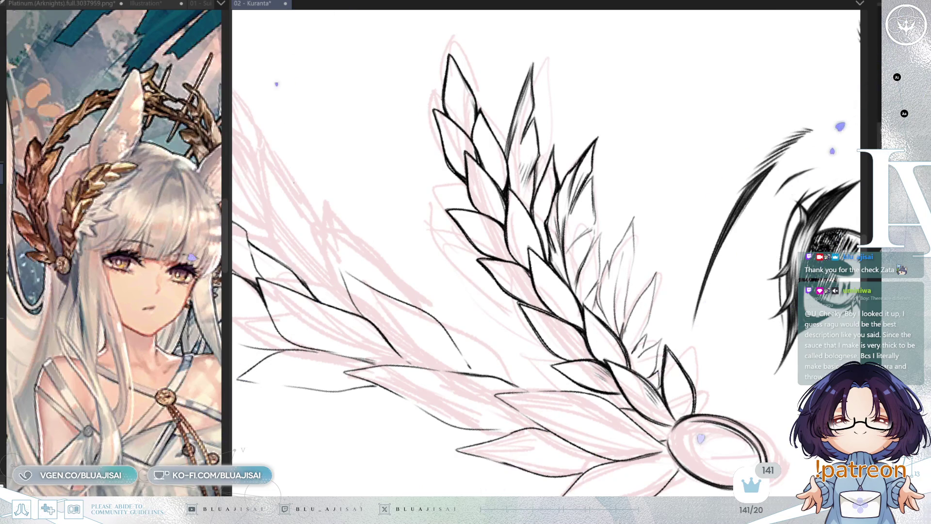
mouse_move(543, 121)
left_mouse_down()
mouse_move(624, 131)
mouse_move(655, 203)
mouse_move(579, 200)
mouse_move(584, 187)
mouse_move(575, 209)
mouse_move(592, 239)
mouse_move(604, 228)
mouse_move(584, 272)
left_mouse_up()
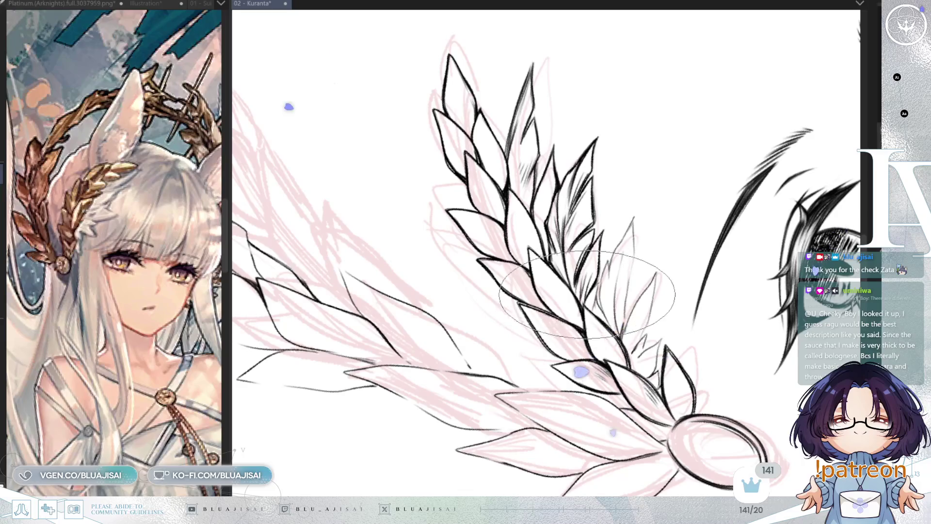
- Rotate the canvas, move up along the branch, and mirror it to check the line art
key("6")
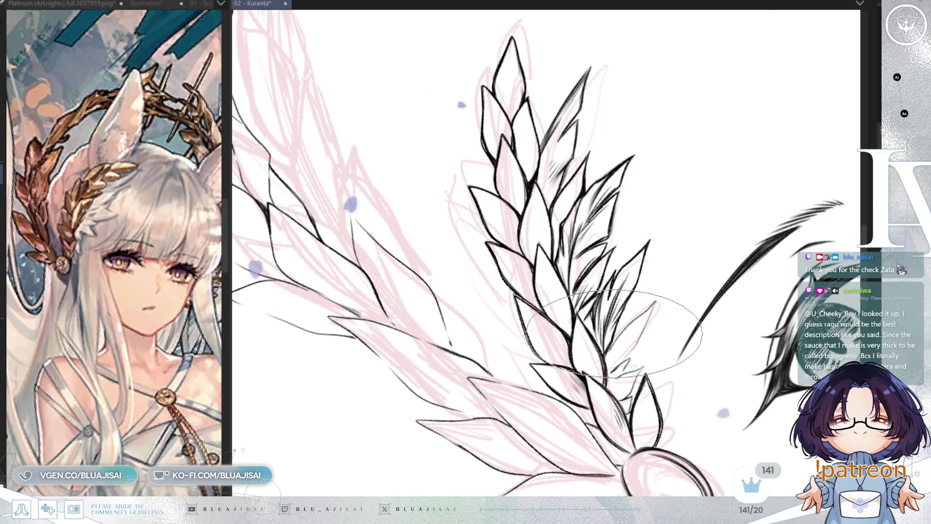
left_click_drag(667, 217, 610, 203)
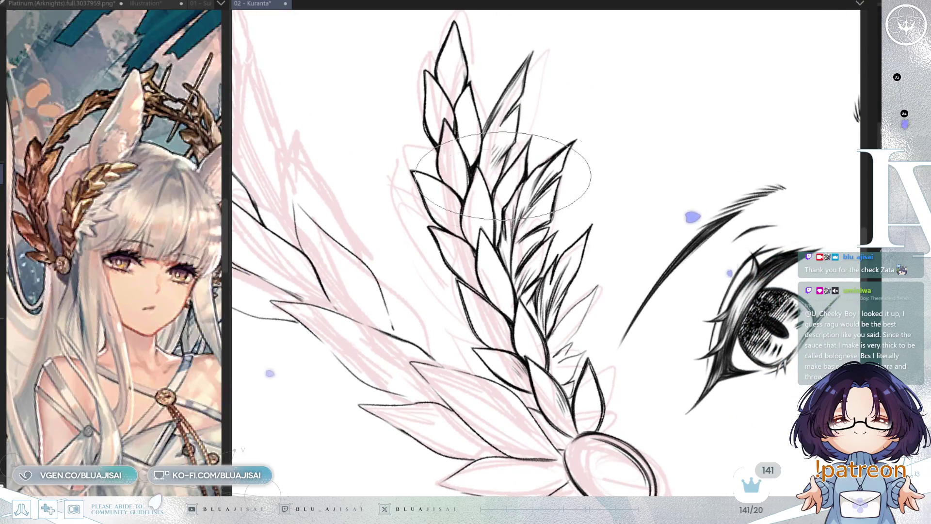
left_click_drag(626, 318, 660, 230)
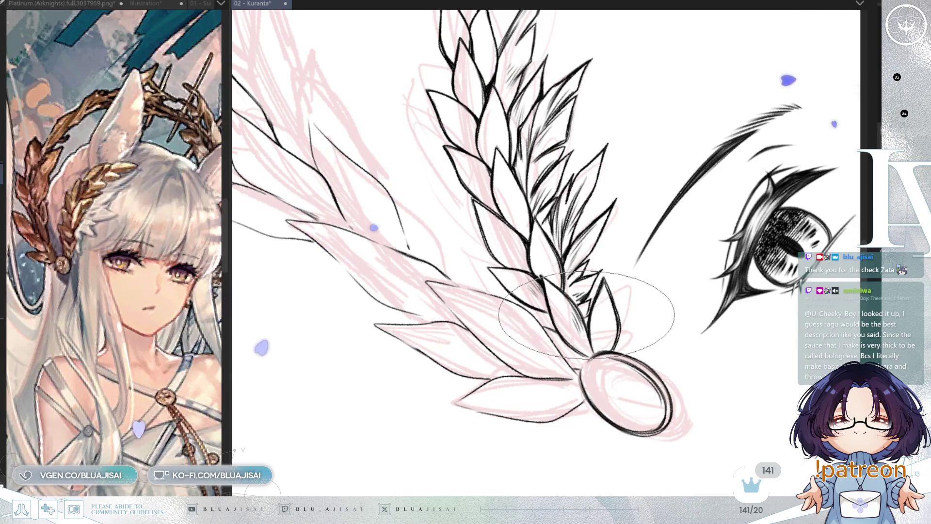
key("h")
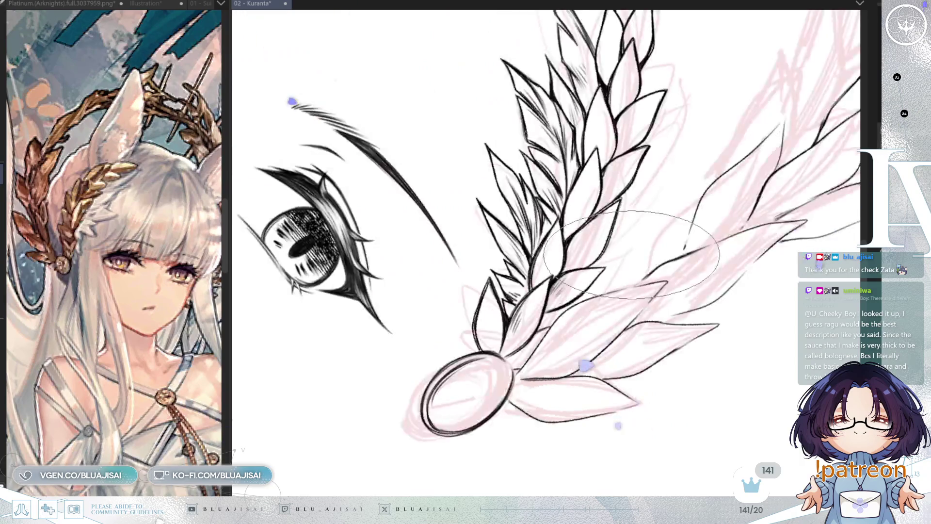
key("-")
key("-")
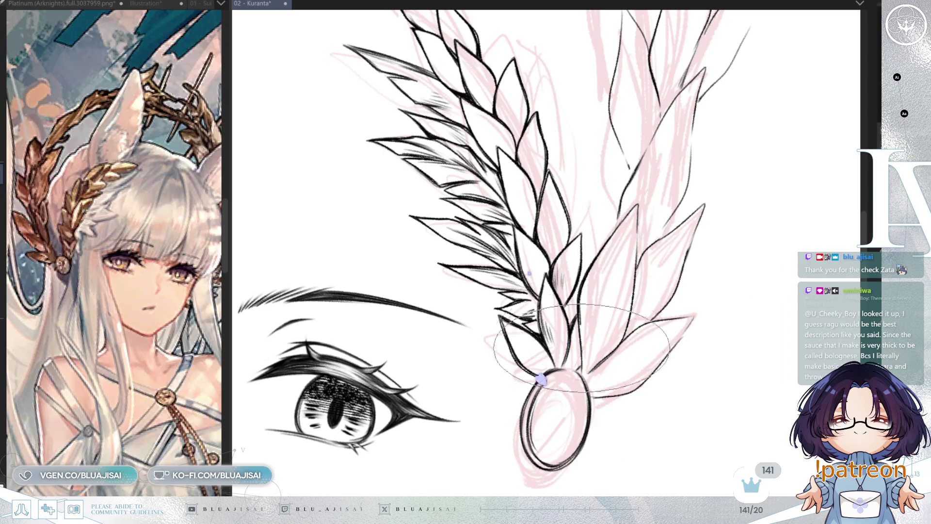
key("^")
key("h")
key("^")
key("^")
key("^")
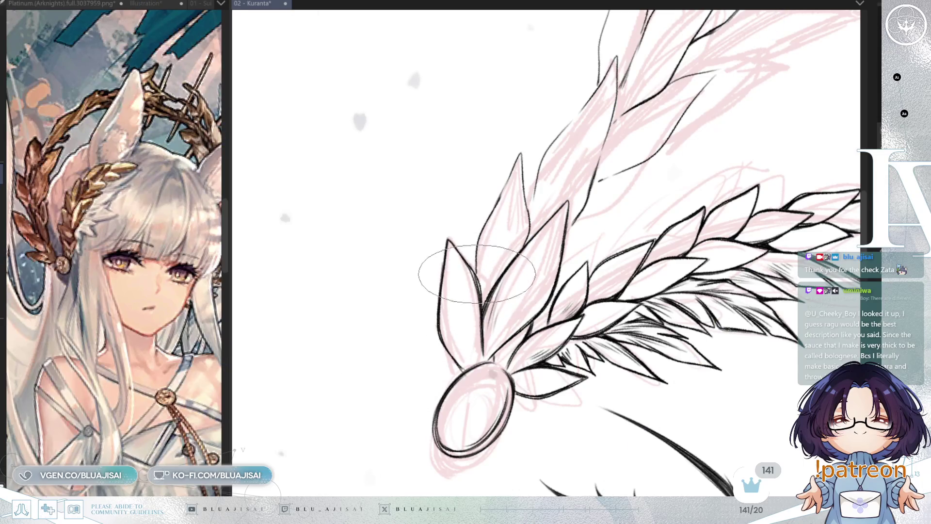
- Darken the V-shaped junction between two leaves, then work up along the outer branch
left_click_drag(483, 295, 484, 312)
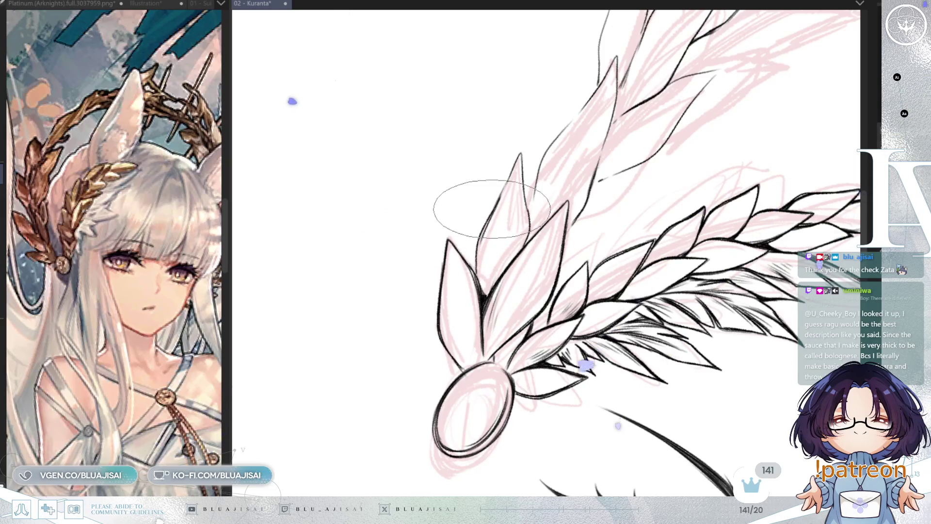
mouse_move(513, 139)
left_mouse_down()
mouse_move(509, 104)
mouse_move(519, 209)
left_mouse_up()
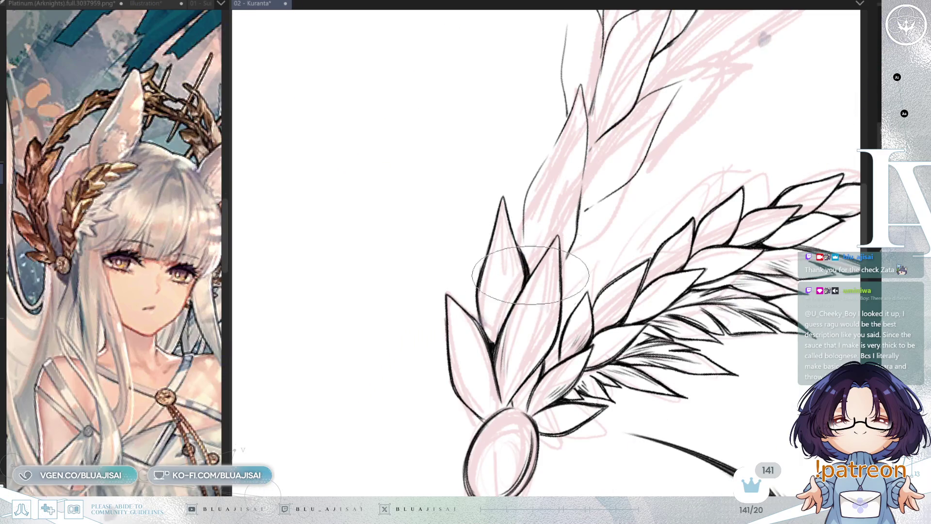
left_click_drag(559, 255, 549, 328)
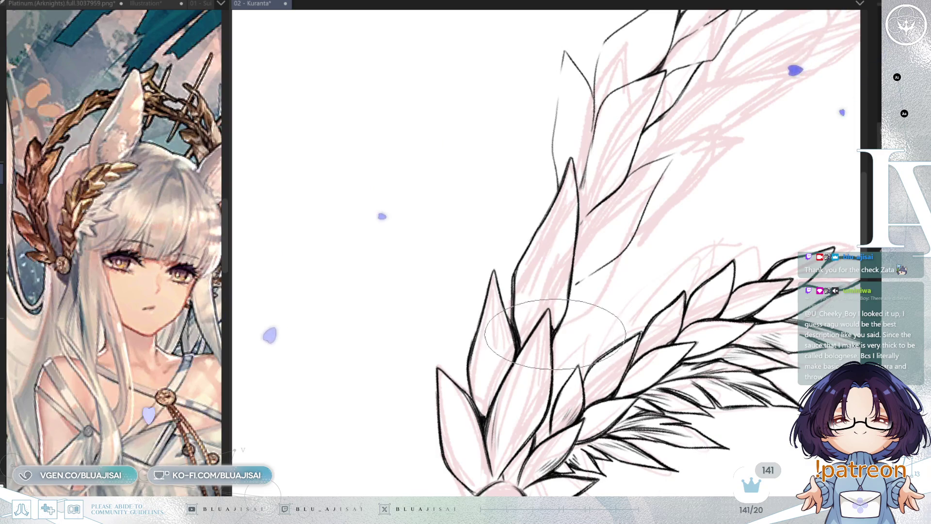
left_click_drag(590, 265, 557, 340)
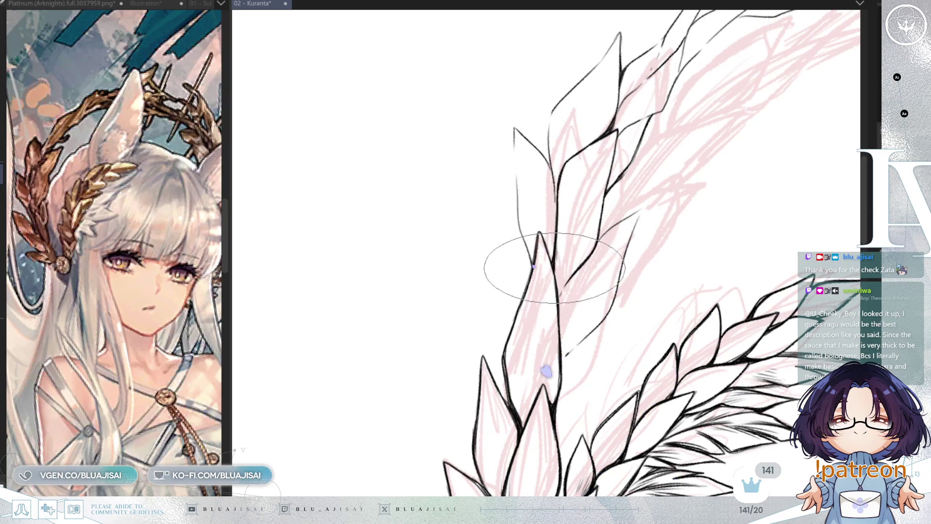
left_click_drag(588, 188, 578, 214)
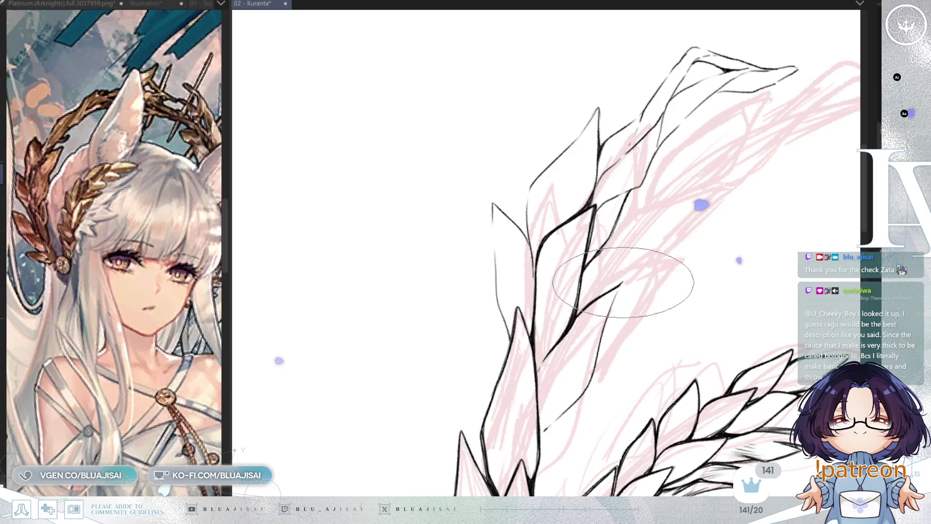
- Thicken the outer branch's tip line into a heavier tapered stroke
scroll(606, 318, "down", 3)
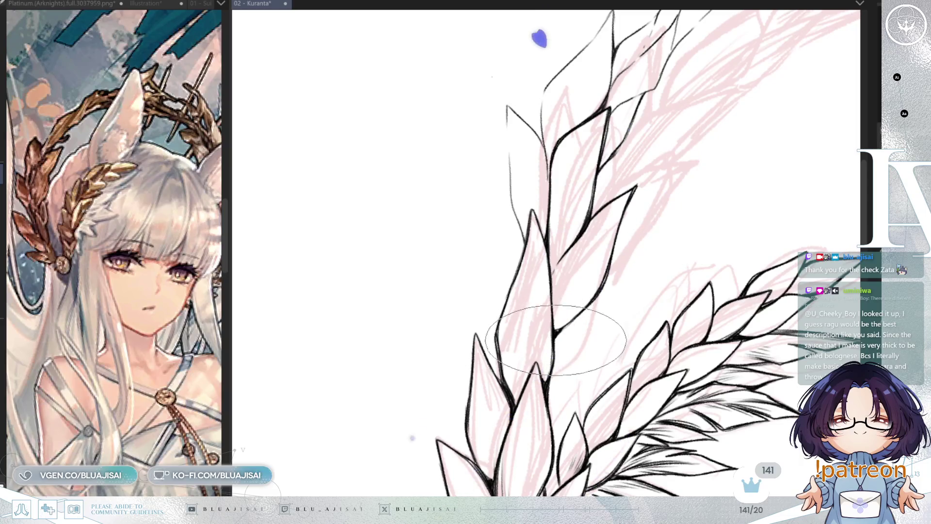
mouse_move(624, 208)
left_mouse_down()
mouse_move(679, 136)
mouse_move(692, 89)
mouse_move(562, 129)
left_mouse_up()
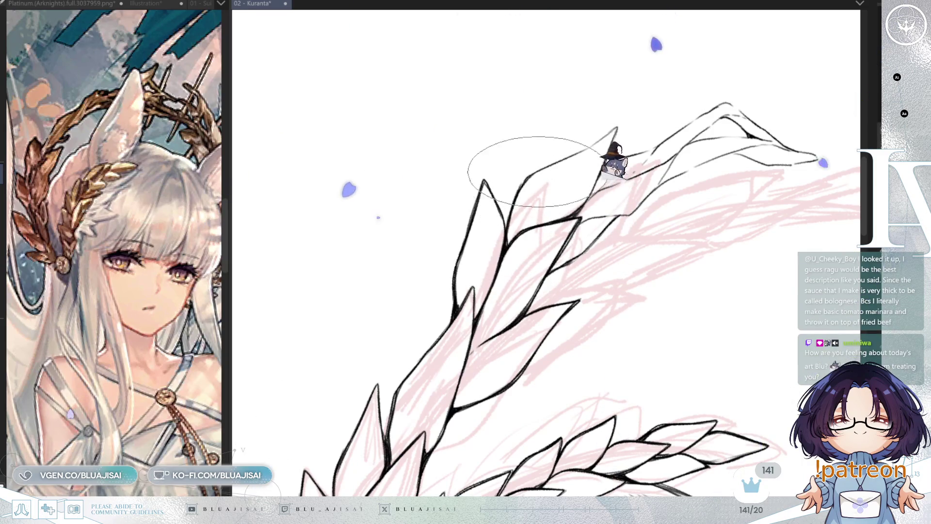
left_click_drag(572, 149, 603, 137)
mouse_move(594, 189)
left_mouse_down()
mouse_move(679, 113)
mouse_move(609, 71)
left_mouse_up()
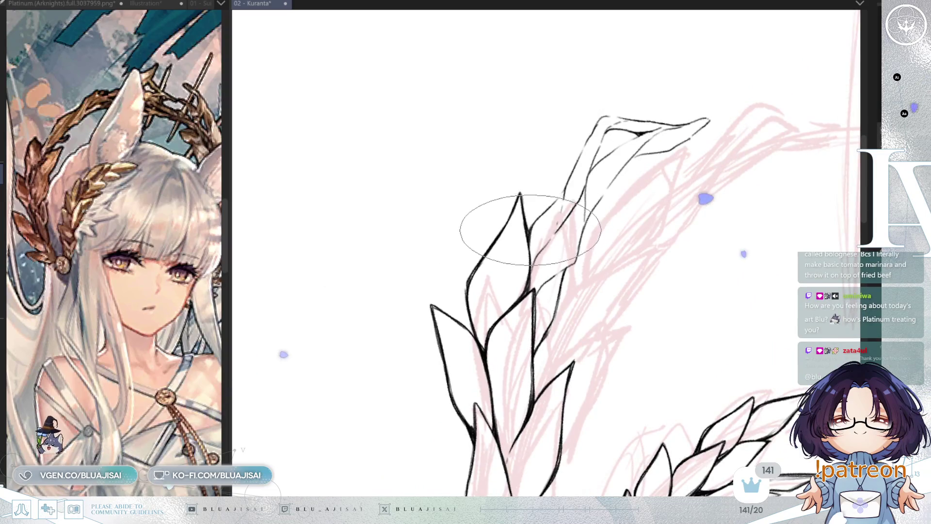
- Darken the junction where the leaf lines meet inside the leaf near the outer branch tip
left_click_drag(553, 199, 553, 212)
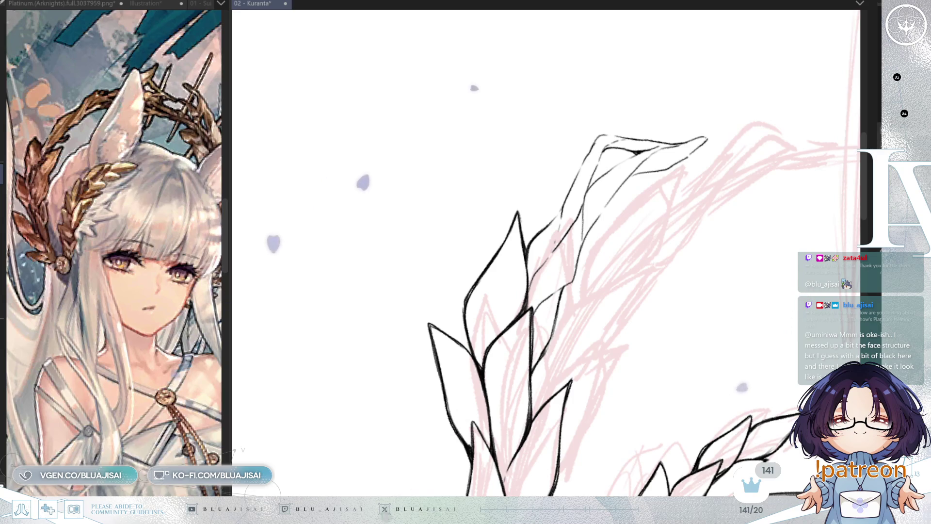
key("asciicircum")
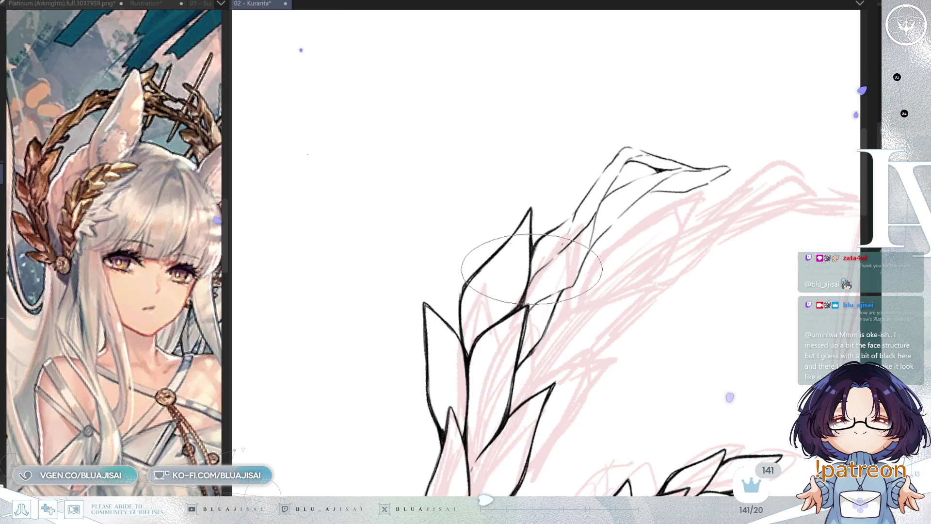
left_click_drag(532, 278, 536, 270)
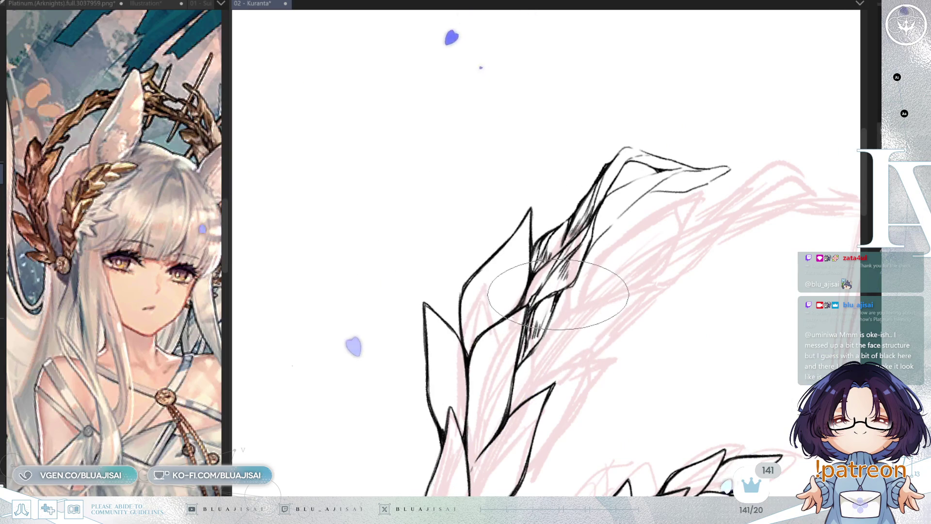
- Hatch short dark shading strokes onto the topmost leaf at the laurel sprig's tip
left_click_drag(623, 248, 560, 307)
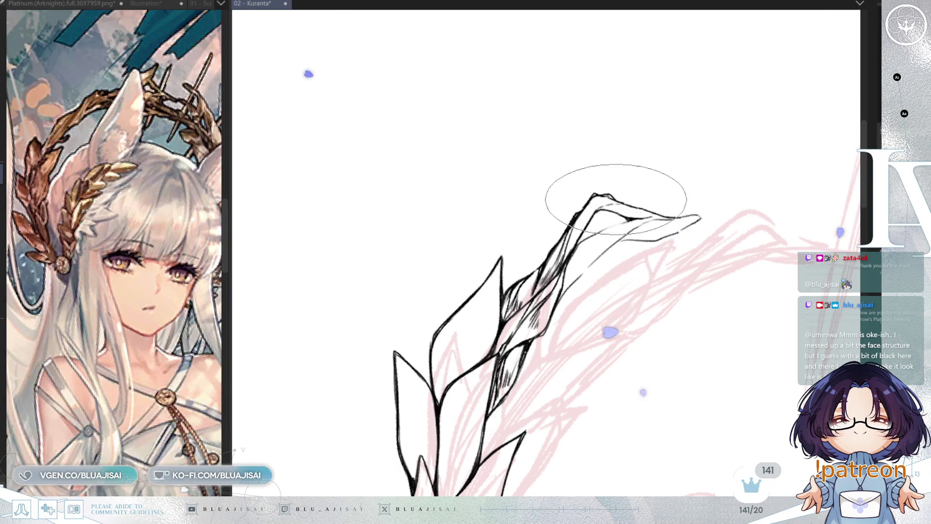
left_click_drag(654, 199, 561, 193)
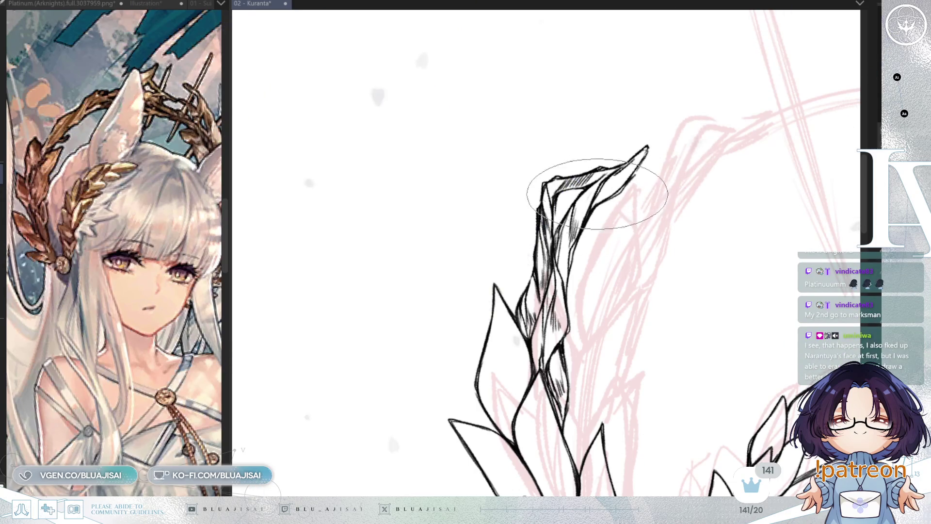
left_click_drag(603, 191, 621, 181)
scroll(623, 156, "down", 3)
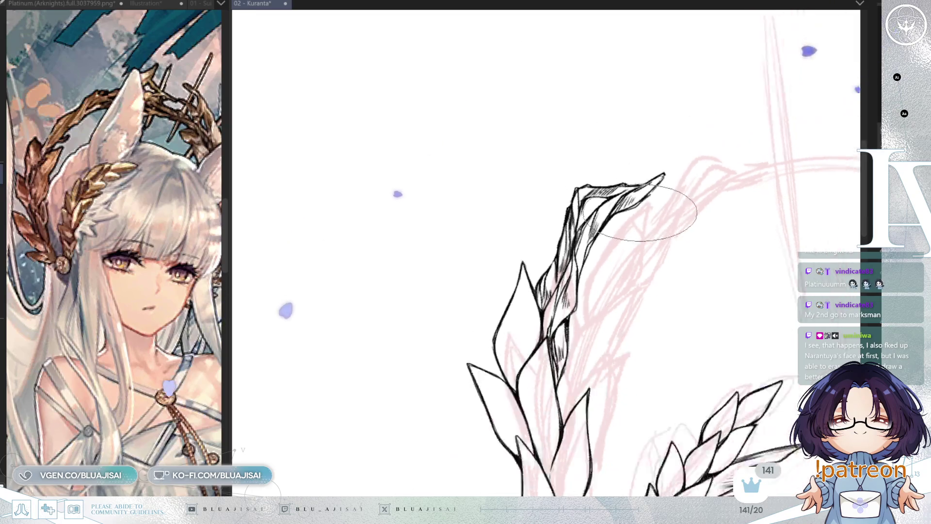
- Zoom out to check the whole face and shoulders, then save the 02 - Kuranta drawing
key("minus")
scroll(643, 170, "up", 2)
scroll(645, 172, "down", 3)
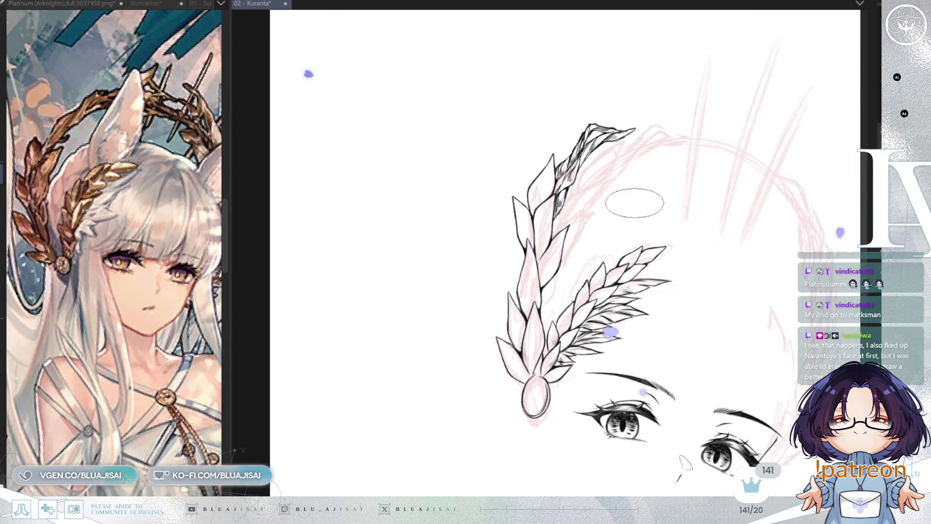
left_click_drag(781, 203, 676, 202)
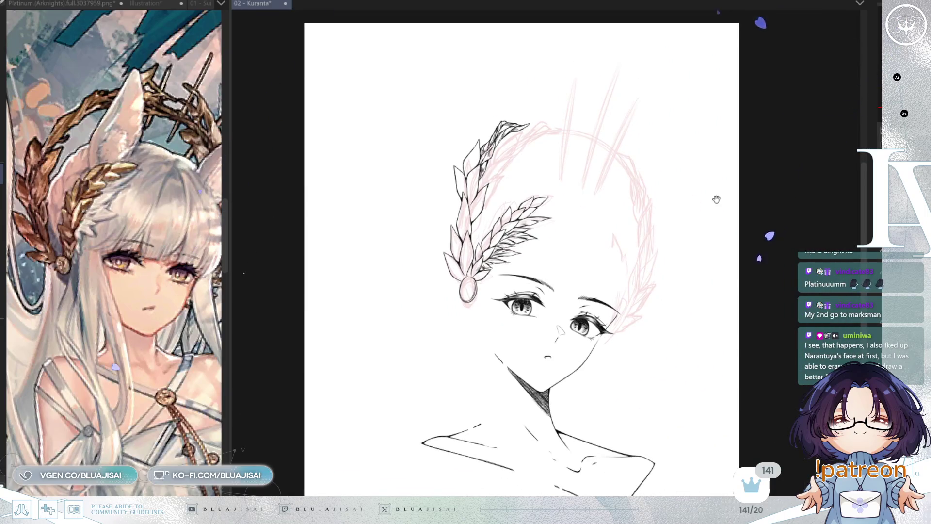
scroll(703, 234, "up", 2)
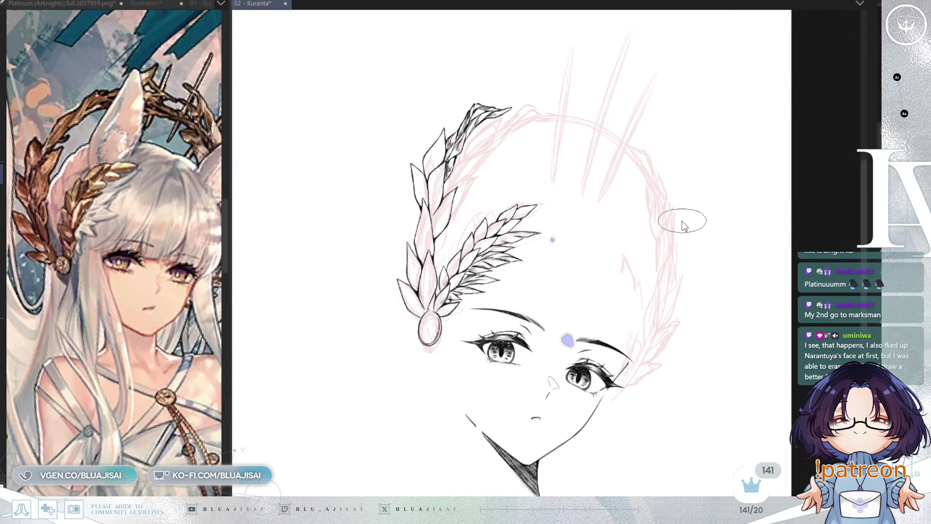
key("ctrl+s")
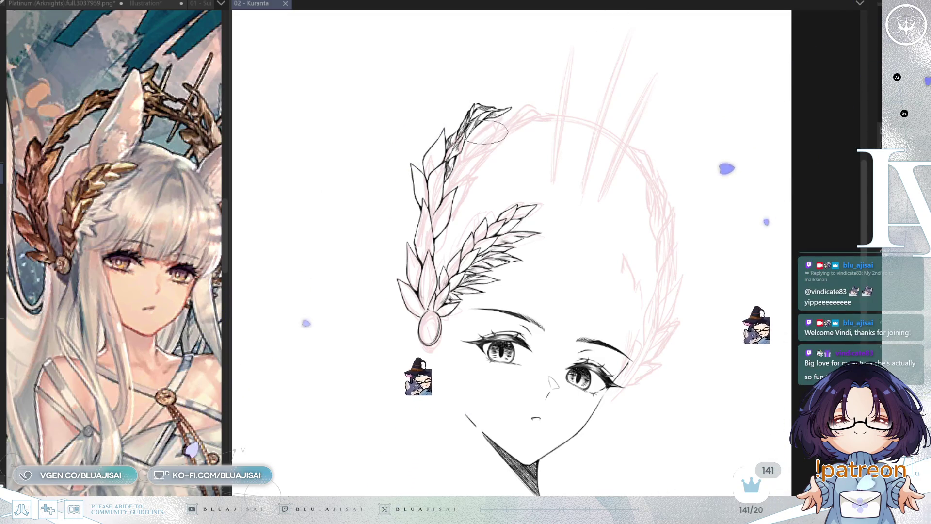
- Zoom in and add a faint pen stroke beside the oval pendant
scroll(495, 119, "up", 1)
scroll(539, 123, "up", 1)
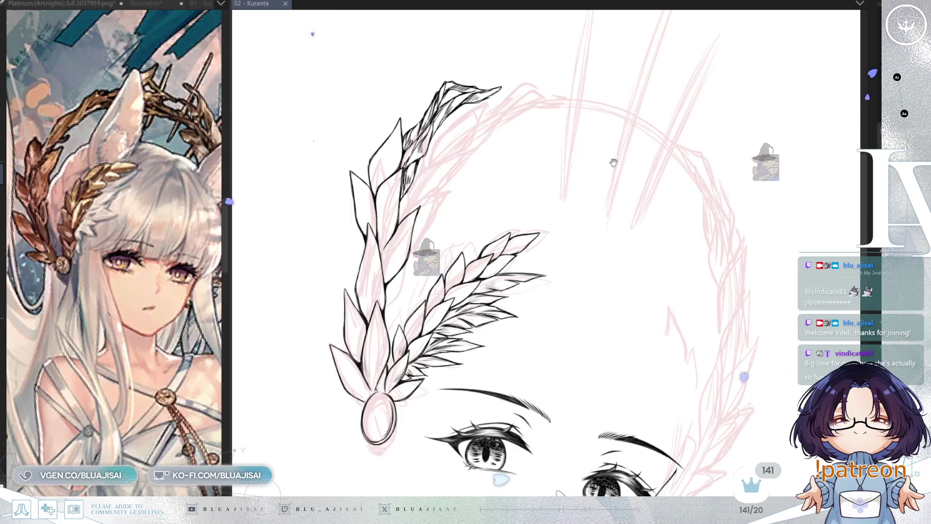
scroll(582, 124, "up", 2)
scroll(629, 156, "up", 4)
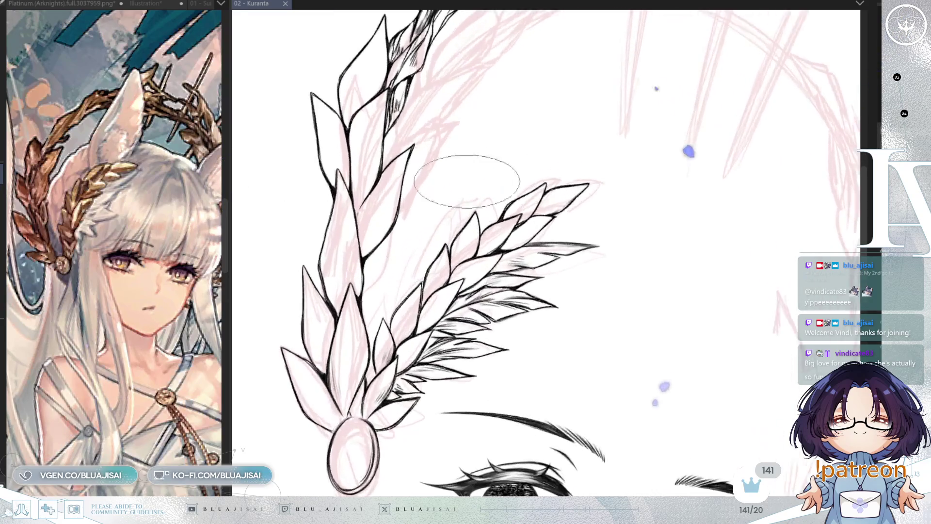
left_click_drag(510, 206, 522, 207)
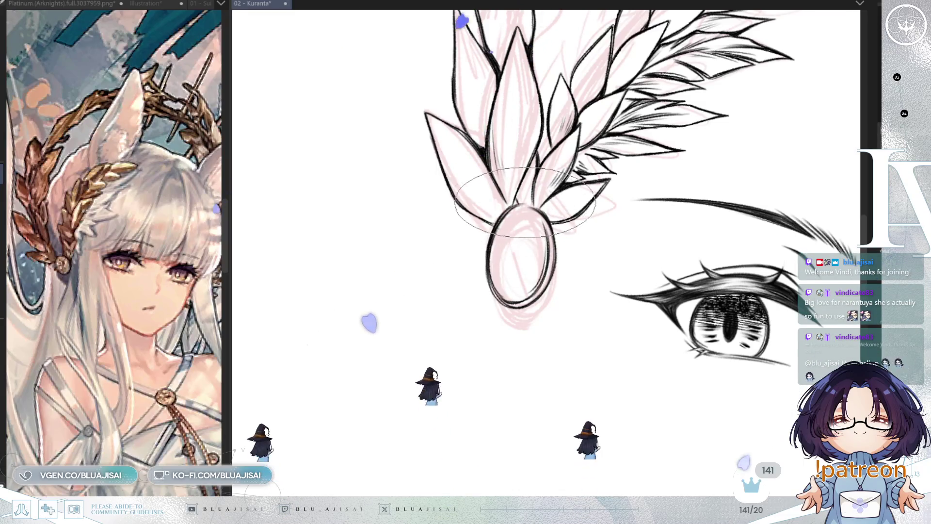
- Mirror and rotate the canvas to check the drawing, then recentre on the laurel leaf tip
key("m")
key("minus")
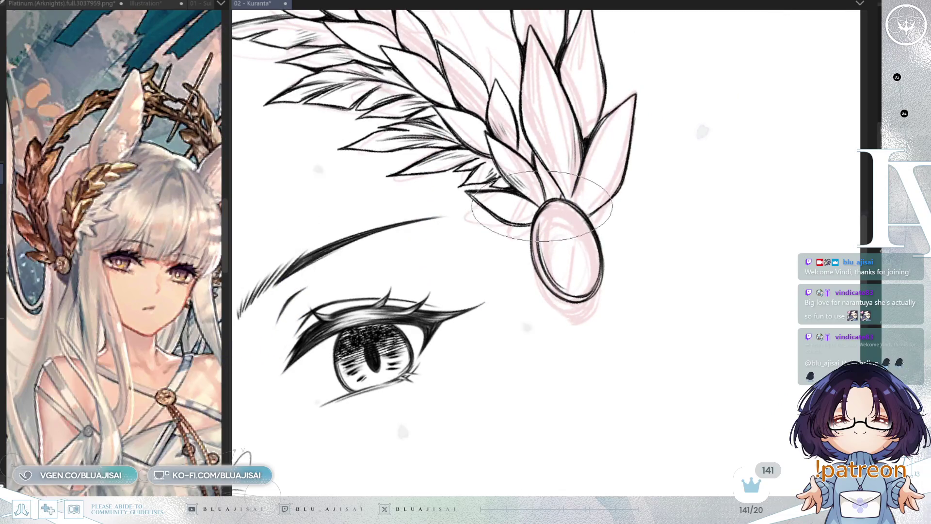
key("Home")
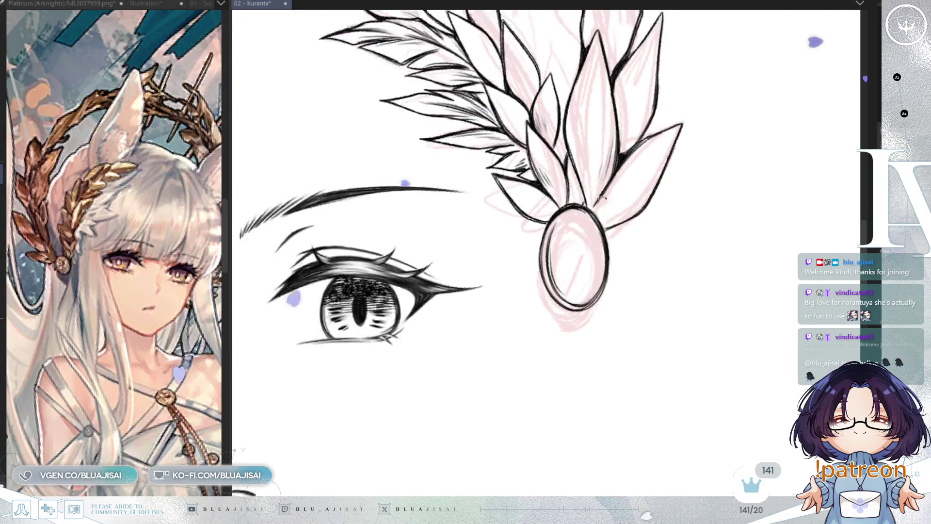
key("m")
key("End")
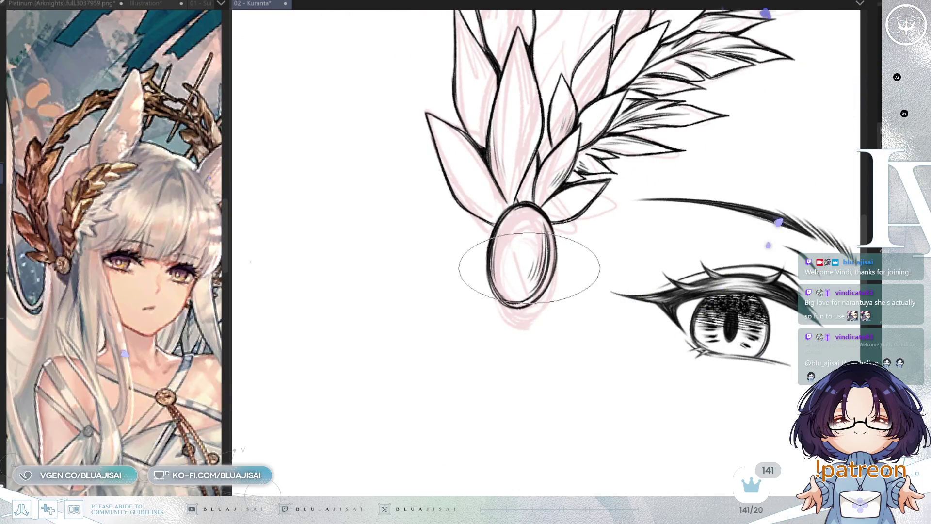
scroll(611, 259, "down", 4)
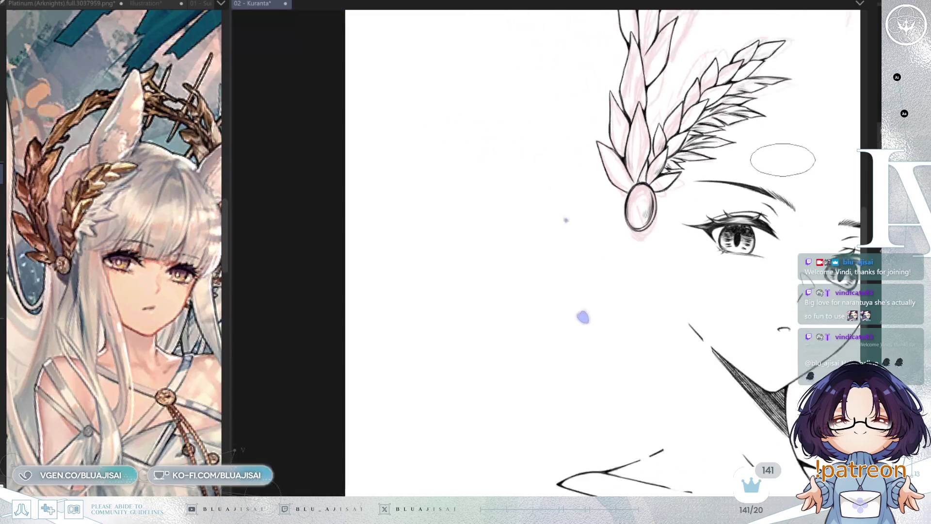
left_click_drag(732, 224, 716, 243)
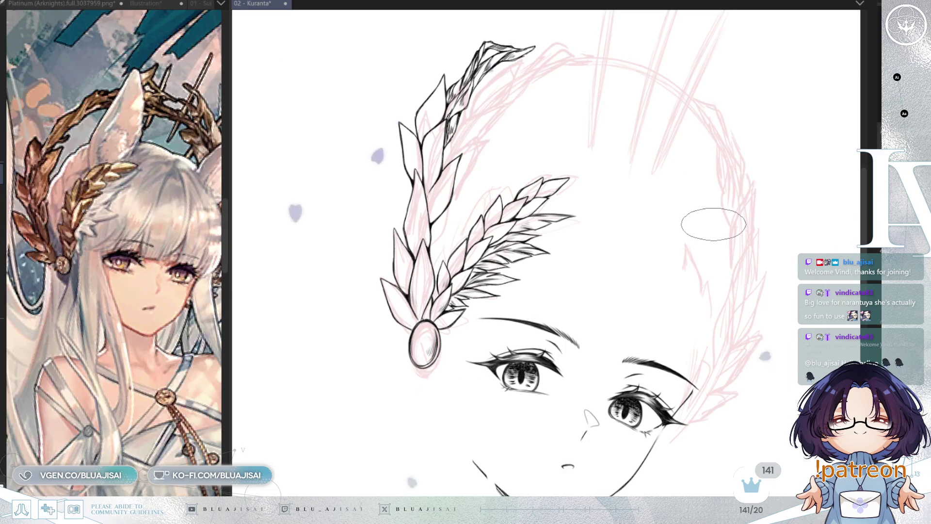
left_click_drag(644, 204, 673, 296)
scroll(495, 162, "up", 2)
scroll(495, 163, "up", 3)
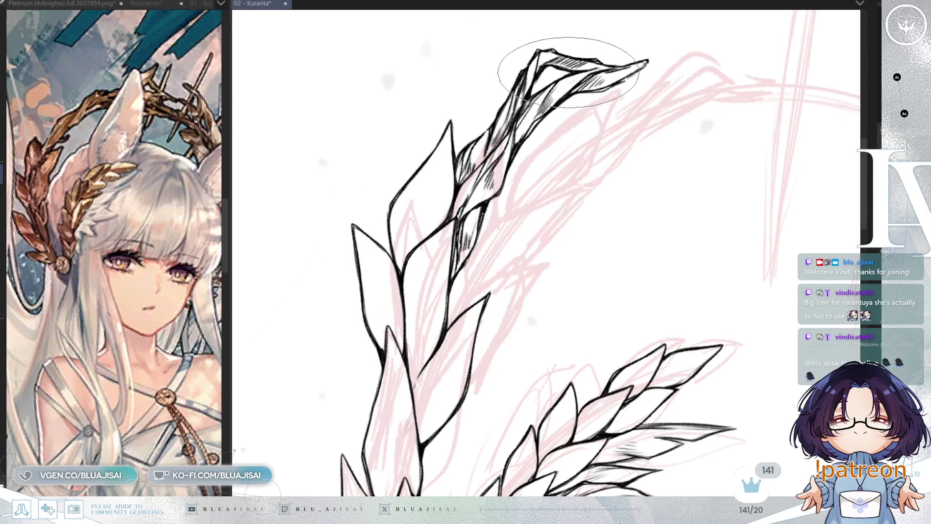
- Extend the top laurel leaf tip up and right, adding thin strokes beneath it
left_click_drag(686, 73, 605, 162)
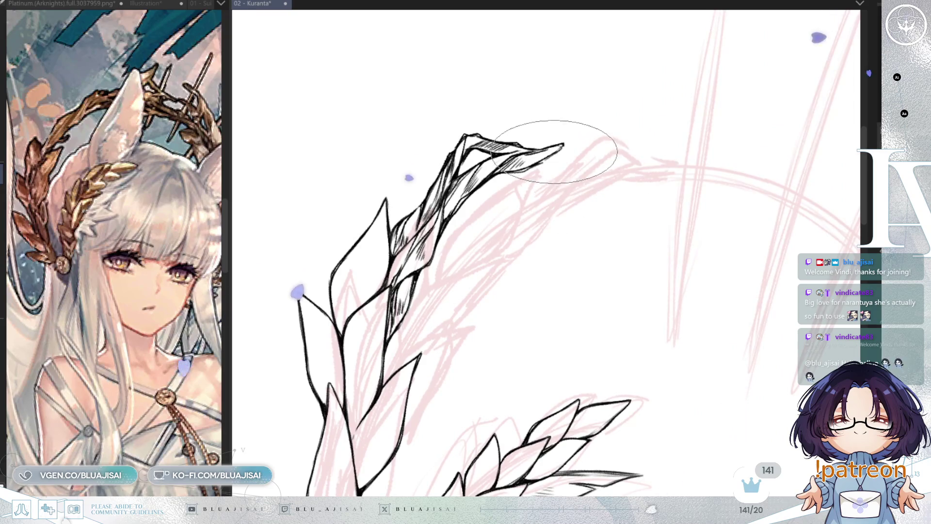
mouse_move(550, 152)
left_mouse_down()
mouse_move(592, 136)
mouse_move(645, 164)
left_mouse_up()
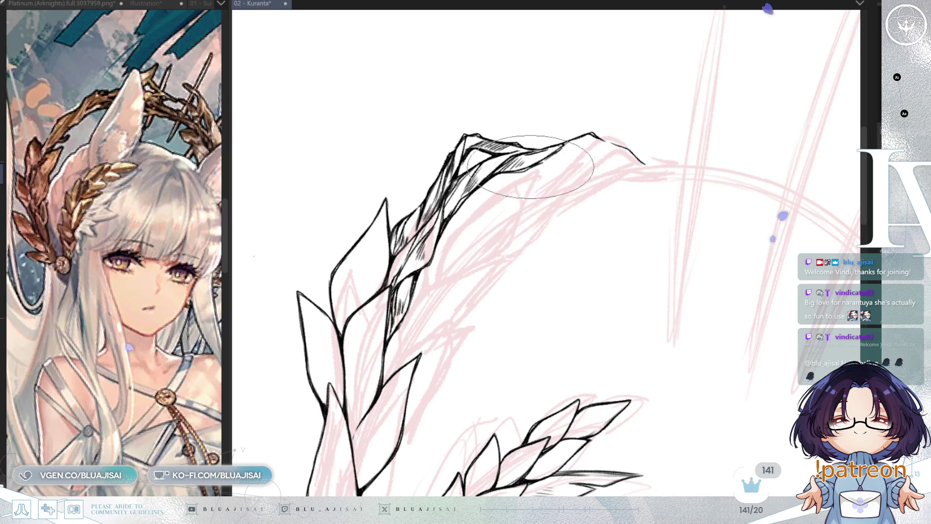
left_click_drag(553, 151, 606, 146)
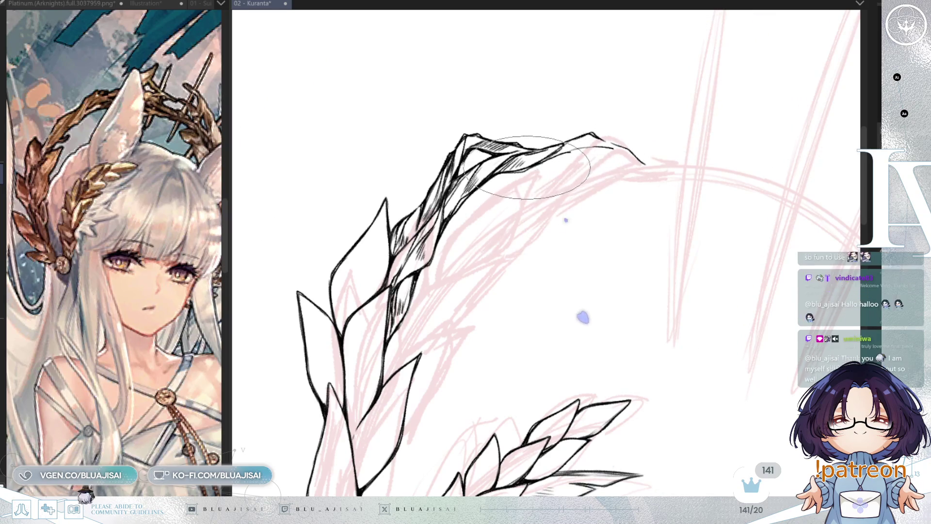
mouse_move(540, 164)
left_mouse_down()
mouse_move(563, 178)
mouse_move(592, 175)
left_mouse_up()
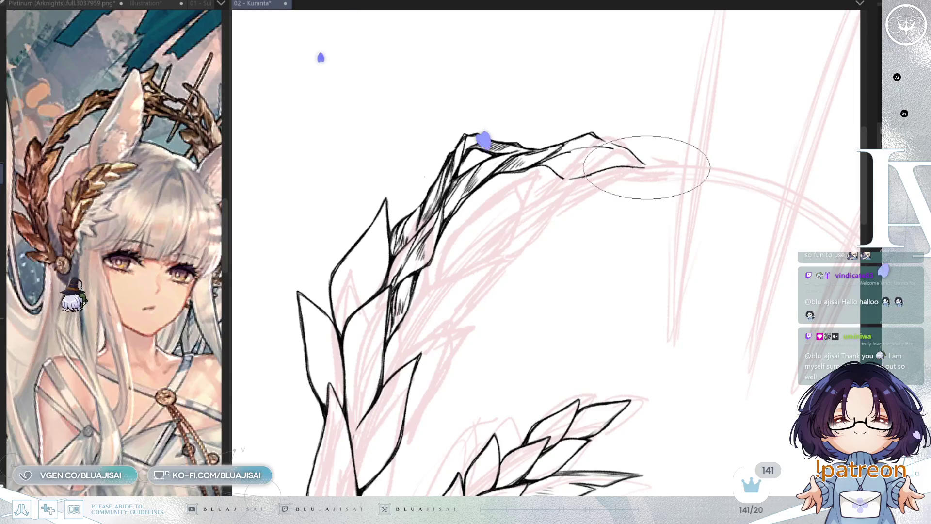
scroll(636, 245, "down", 3)
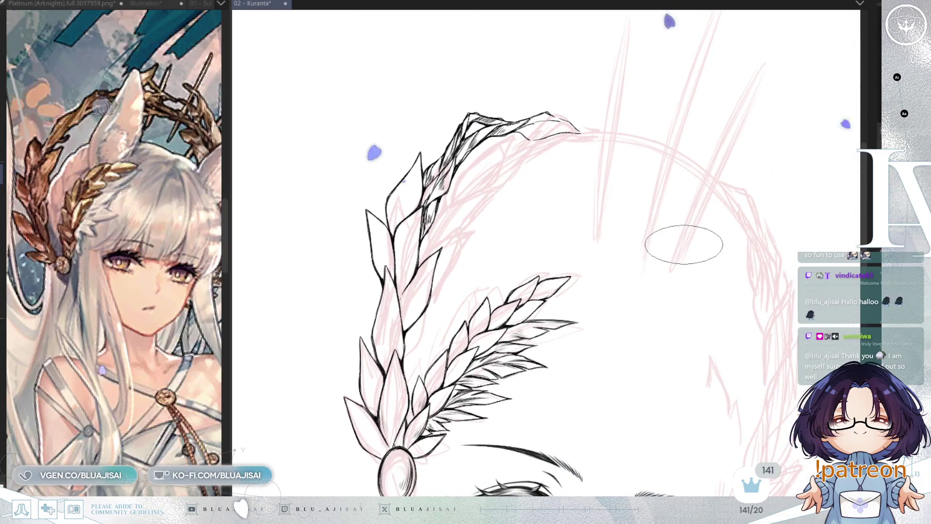
key("End")
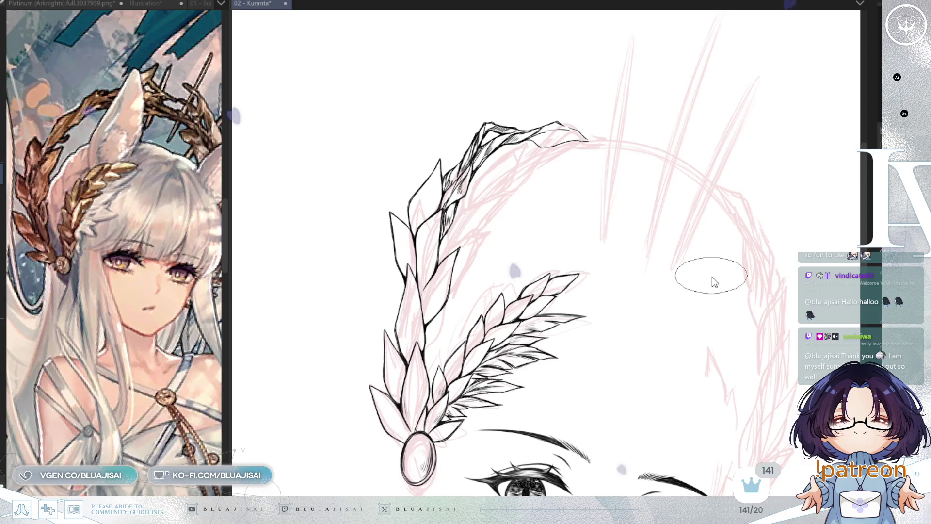
- Save the drawing and mirror the canvas to review the whole face
key("ctrl+s")
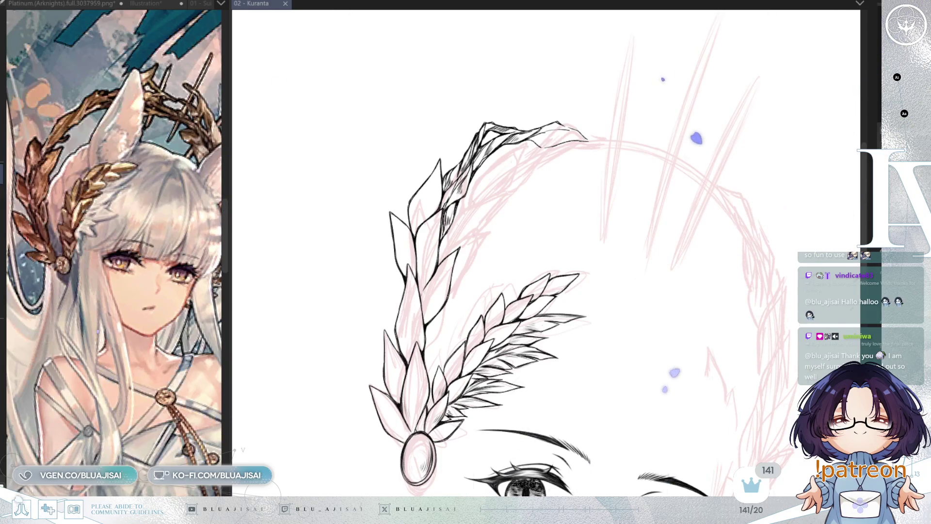
scroll(546, 252, "down", 3)
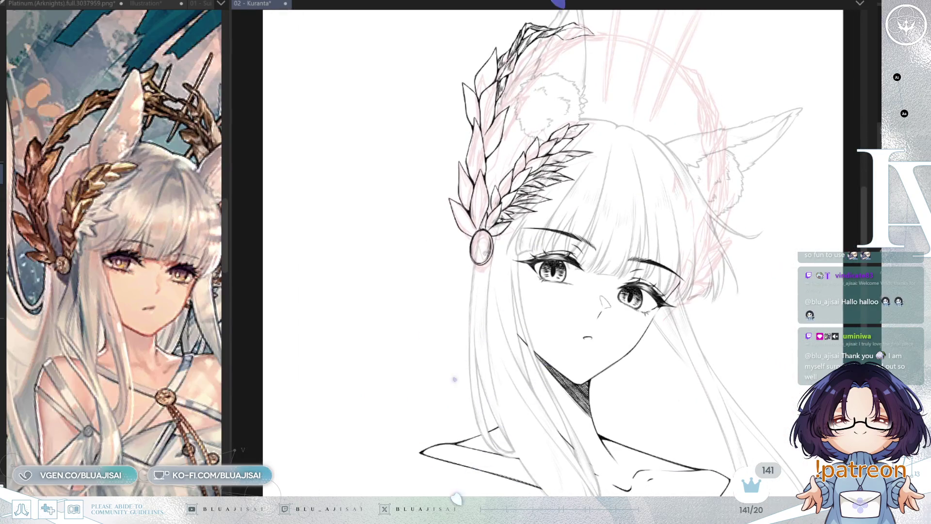
key("h")
scroll(485, 291, "down", 3)
scroll(515, 272, "up", 3)
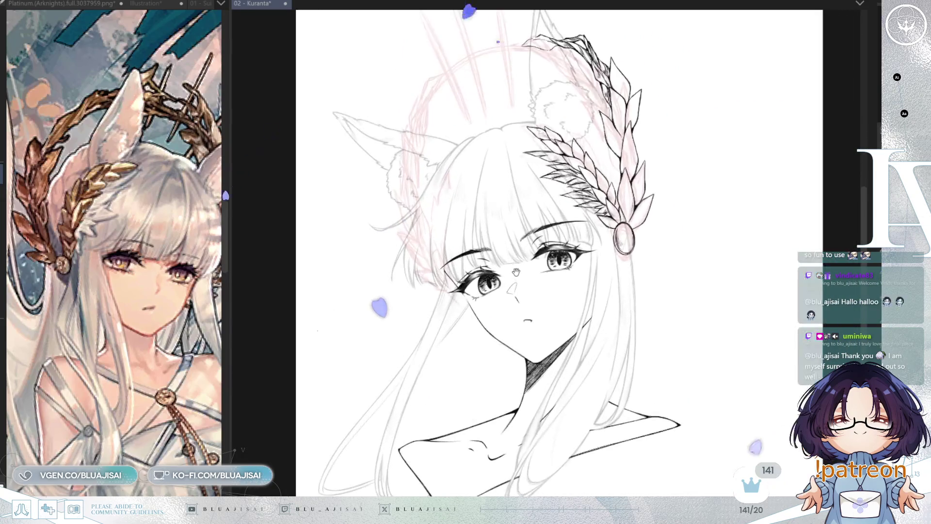
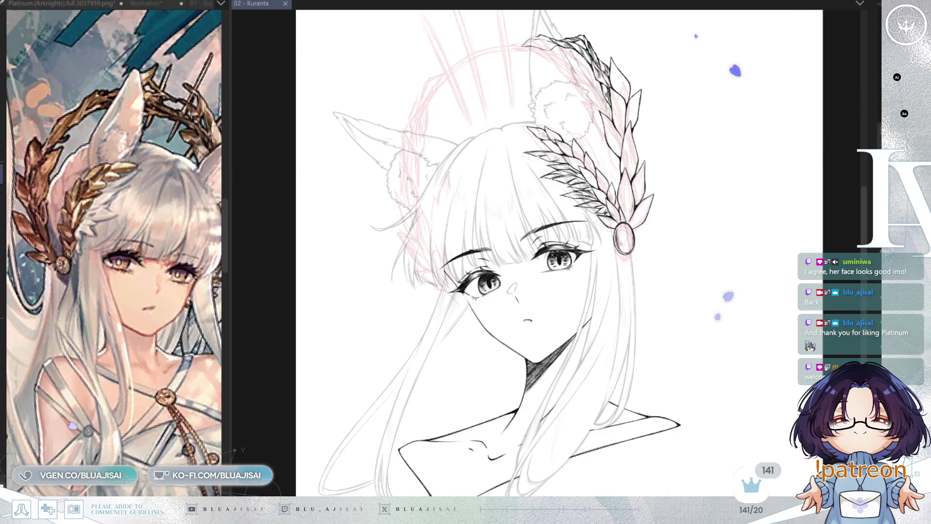
- Zoom into and turn the head, then show the Illustration reference in a widened side pane
scroll(513, 253, "up", 5)
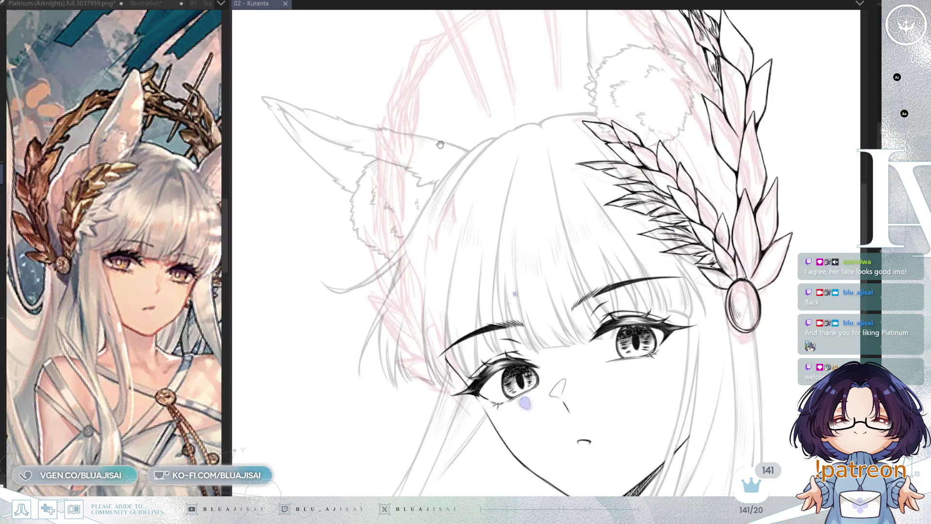
key("minus")
key("minus")
key("minus")
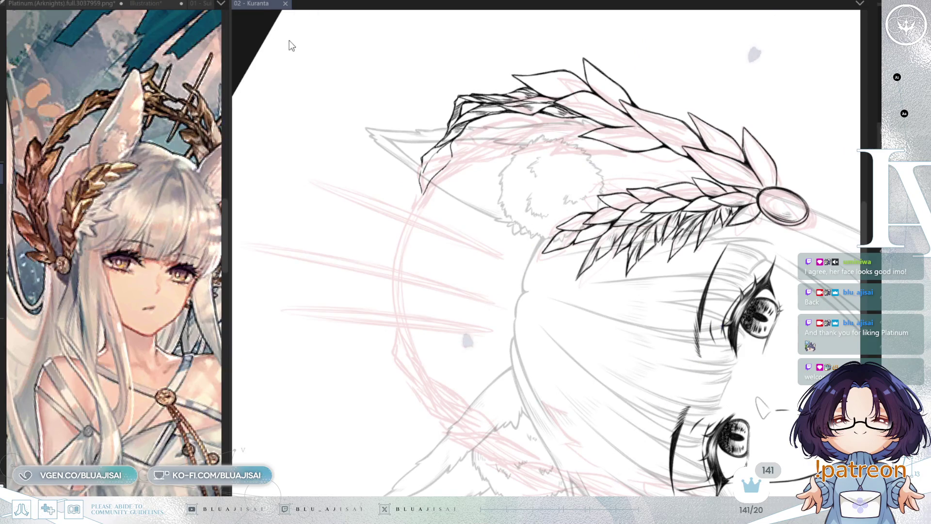
key("ctrl+Tab")
scroll(179, 182, "up", 3)
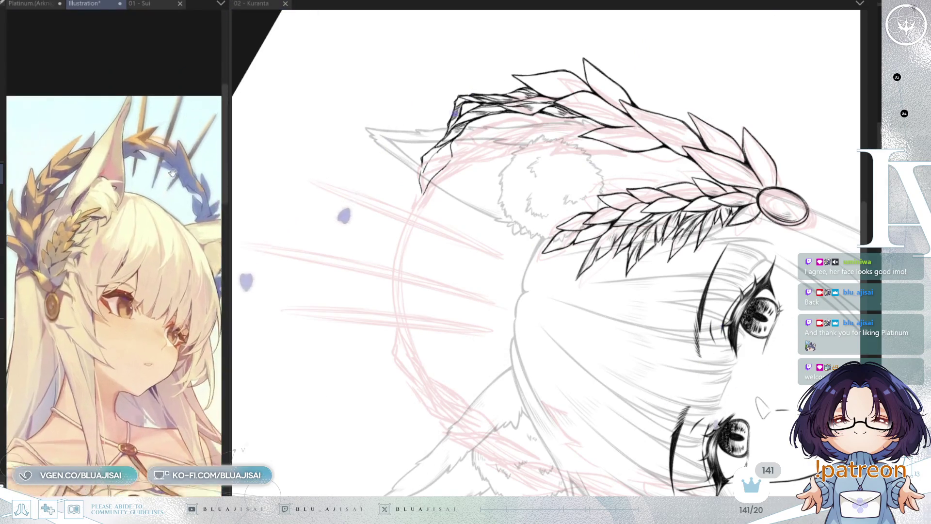
mouse_move(228, 142)
left_mouse_down()
mouse_move(315, 125)
mouse_move(358, 141)
left_mouse_up()
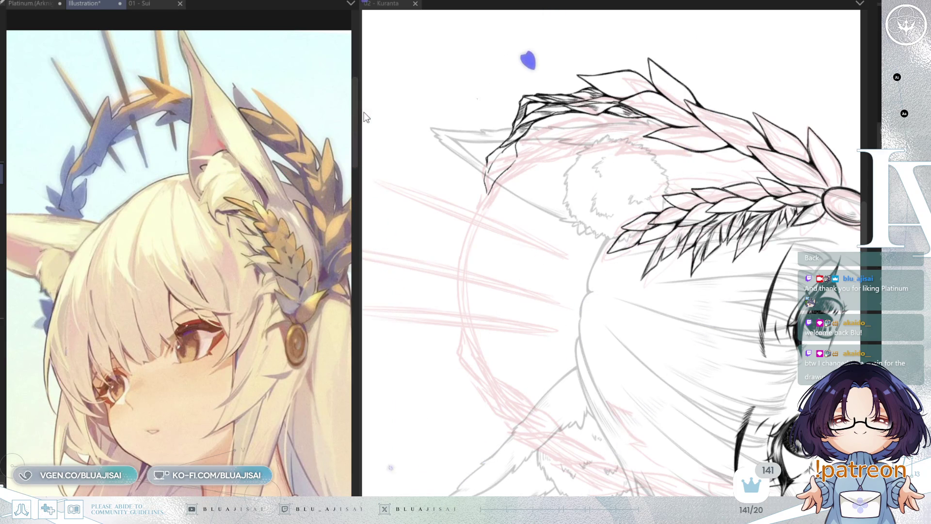
- Narrow the reference pane, tilt the view, and ink the left edge of the pink ring
left_click_drag(360, 111, 291, 112)
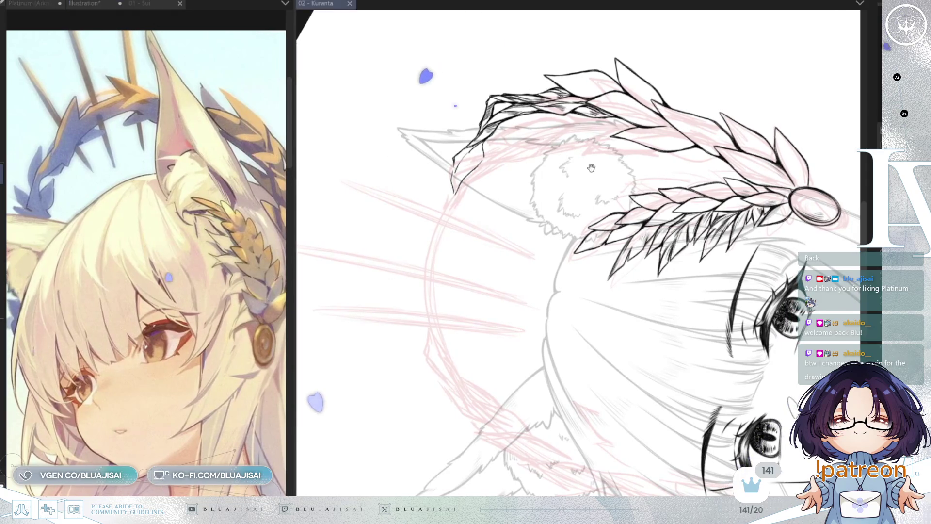
key("asciicircum")
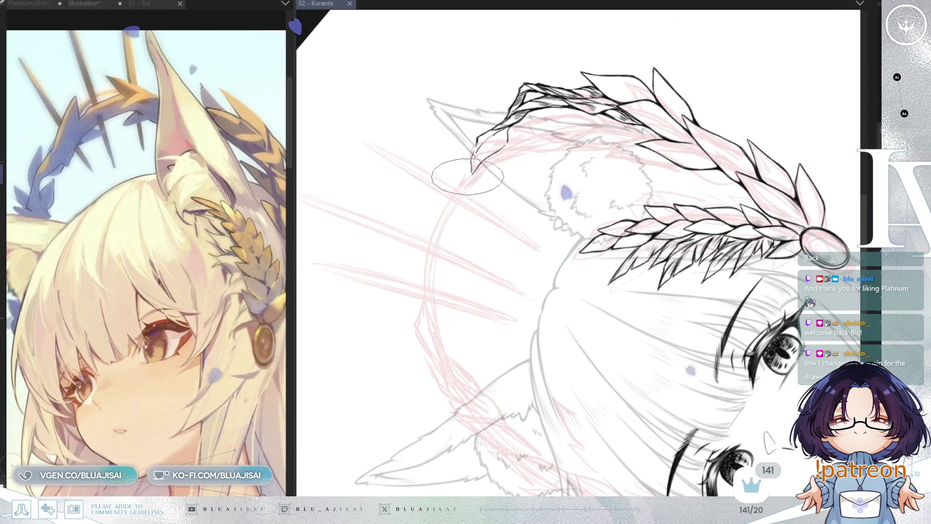
key("asciicircum")
key("asciicircum")
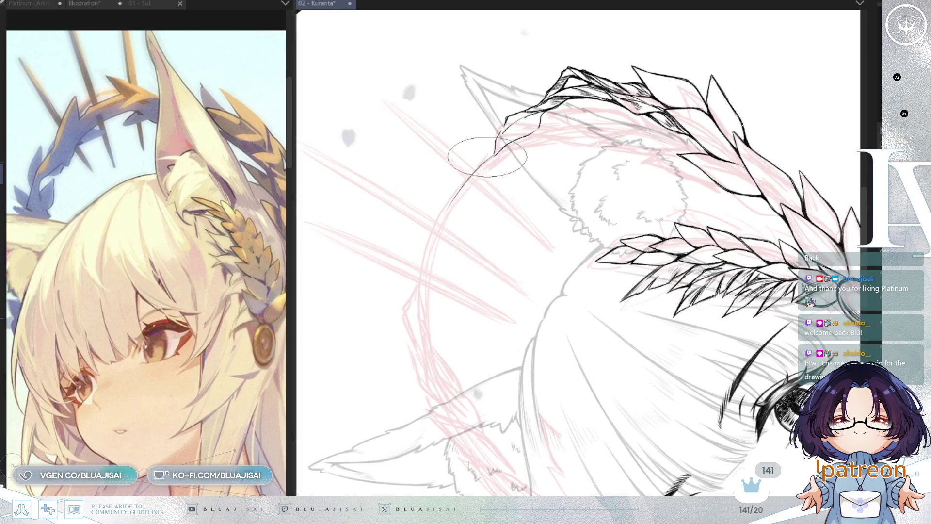
key("asciicircum")
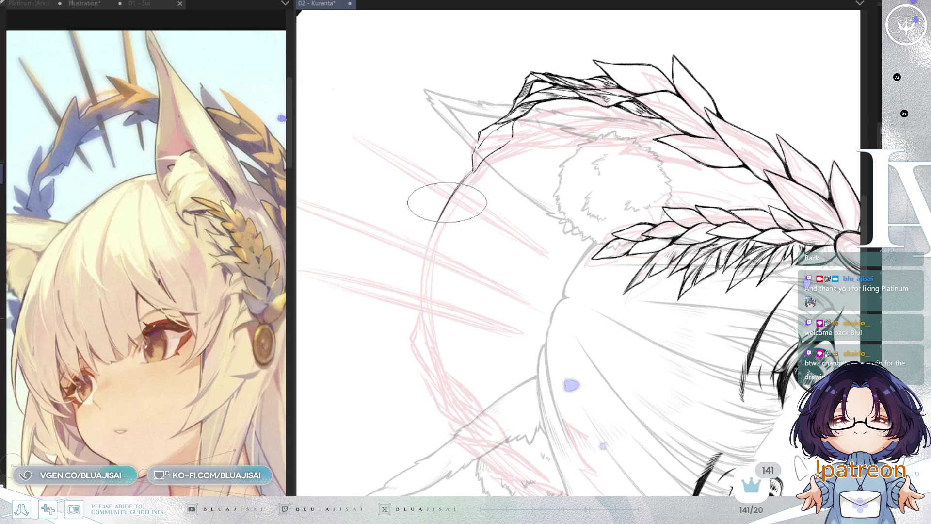
mouse_move(441, 210)
left_mouse_down()
mouse_move(425, 325)
mouse_move(428, 250)
left_mouse_up()
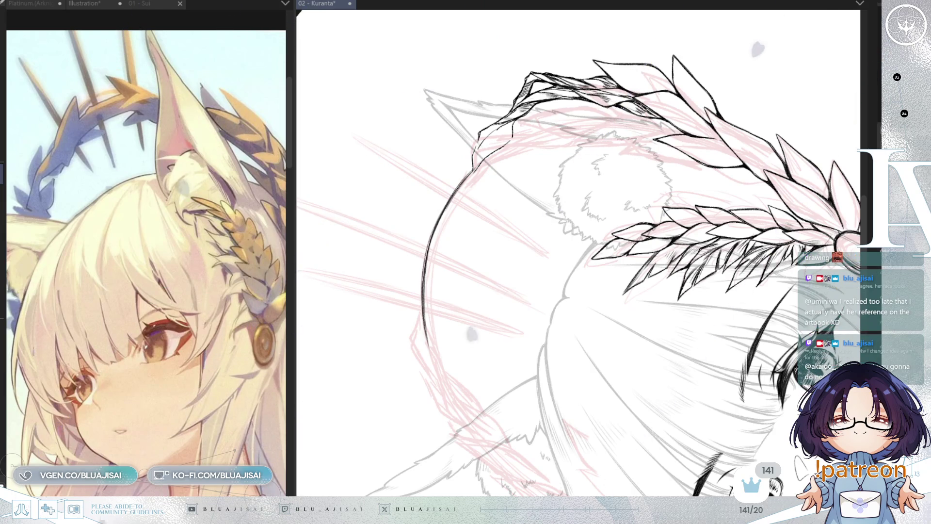
key("End")
key("End")
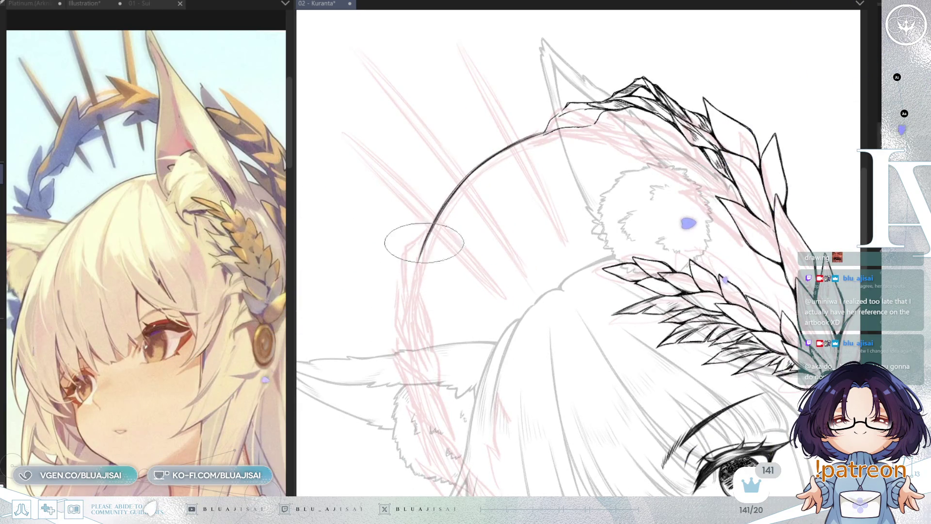
- Draw a second line parallel to the arc and extend its top toward the laurel
left_click_drag(420, 250, 416, 287)
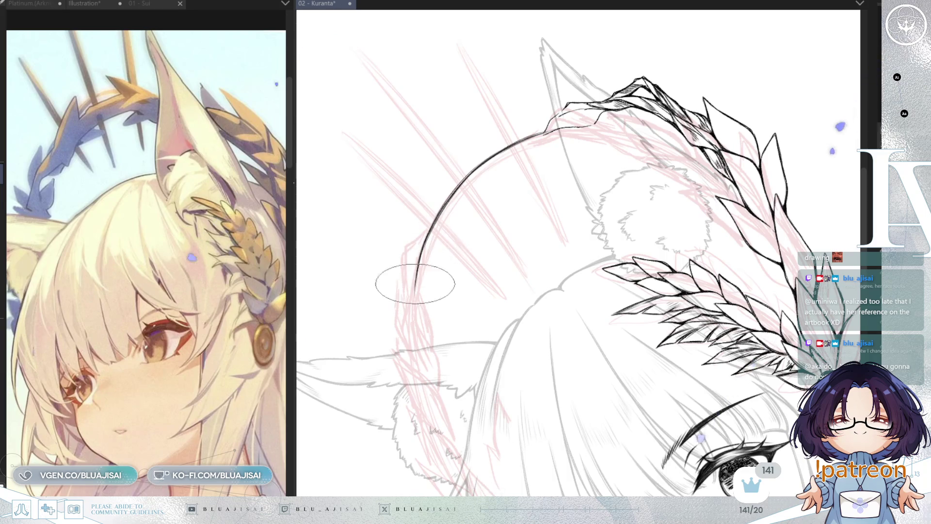
key("ctrl+z")
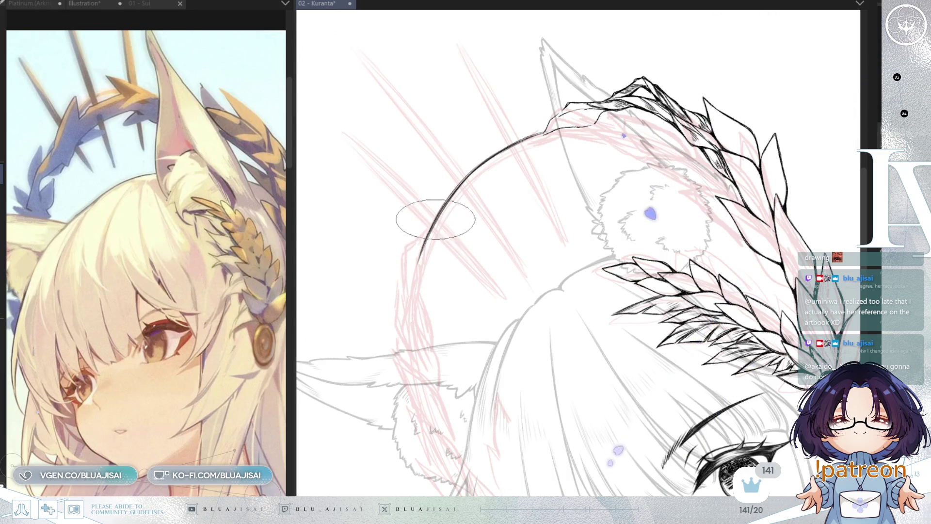
mouse_move(416, 279)
left_mouse_down()
mouse_move(441, 250)
mouse_move(443, 218)
left_mouse_up()
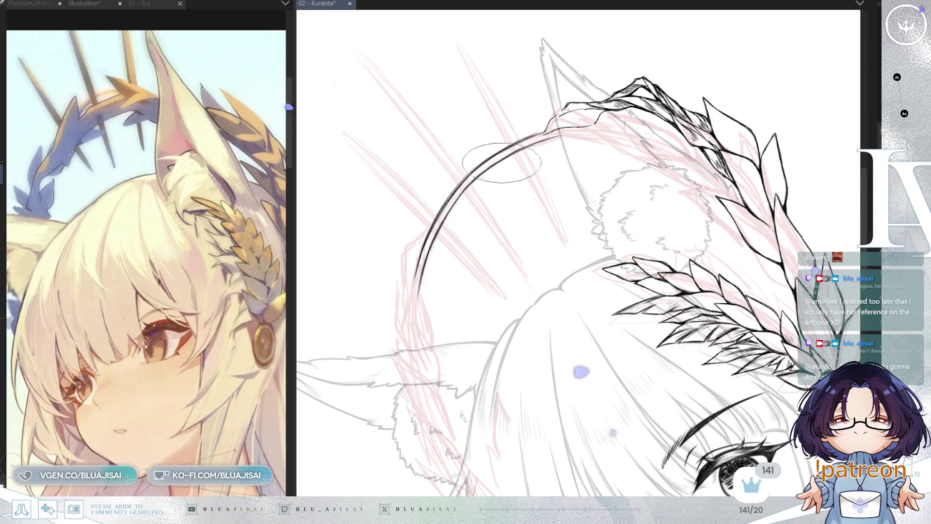
mouse_move(517, 143)
left_mouse_down()
mouse_move(568, 133)
mouse_move(498, 165)
mouse_move(461, 124)
left_mouse_up()
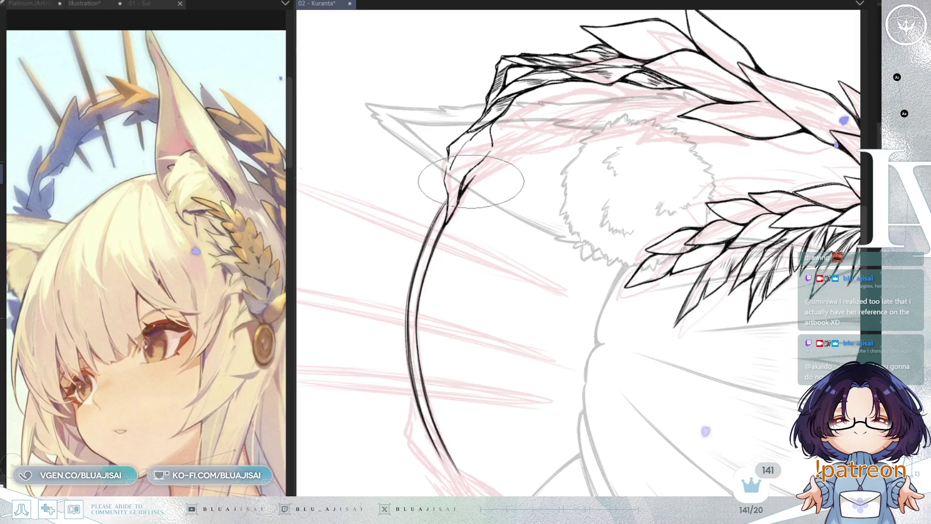
left_click_drag(454, 187, 456, 150)
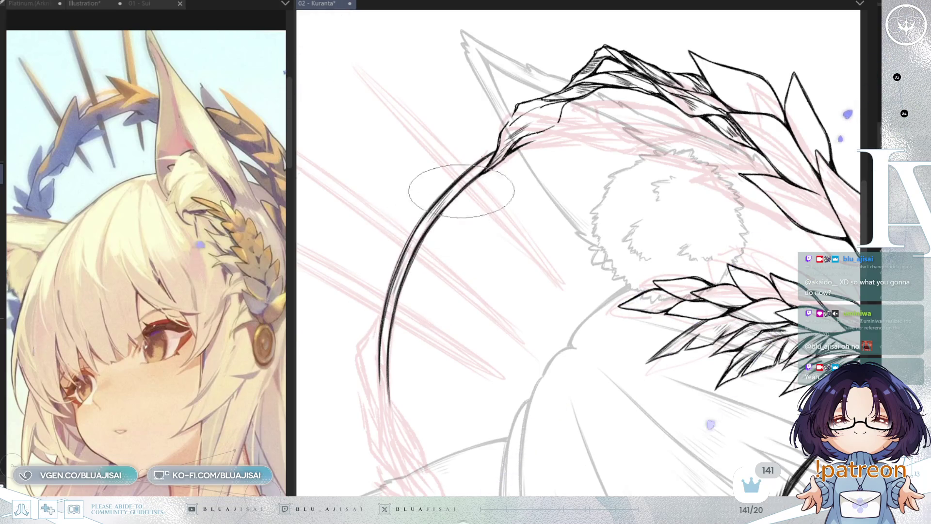
mouse_move(478, 150)
left_mouse_down()
mouse_move(557, 100)
mouse_move(727, 63)
mouse_move(562, 126)
mouse_move(485, 188)
left_mouse_up()
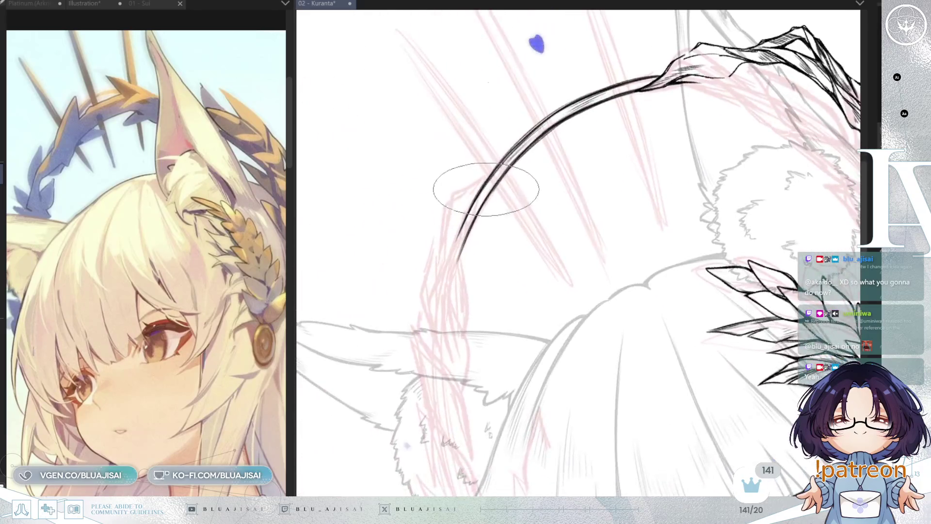
- Ink the band's left end rising into the arc and curling down past the ear
left_click_drag(462, 226, 499, 162)
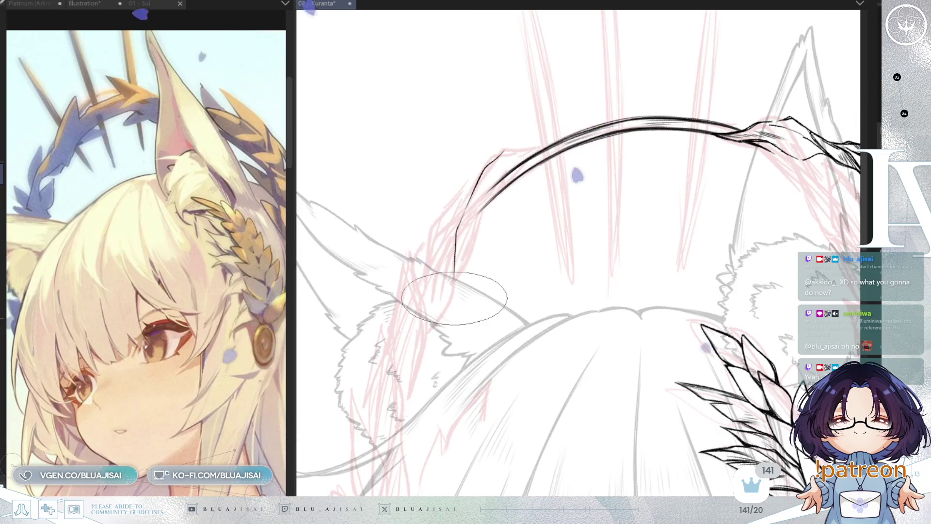
left_click_drag(454, 301, 494, 172)
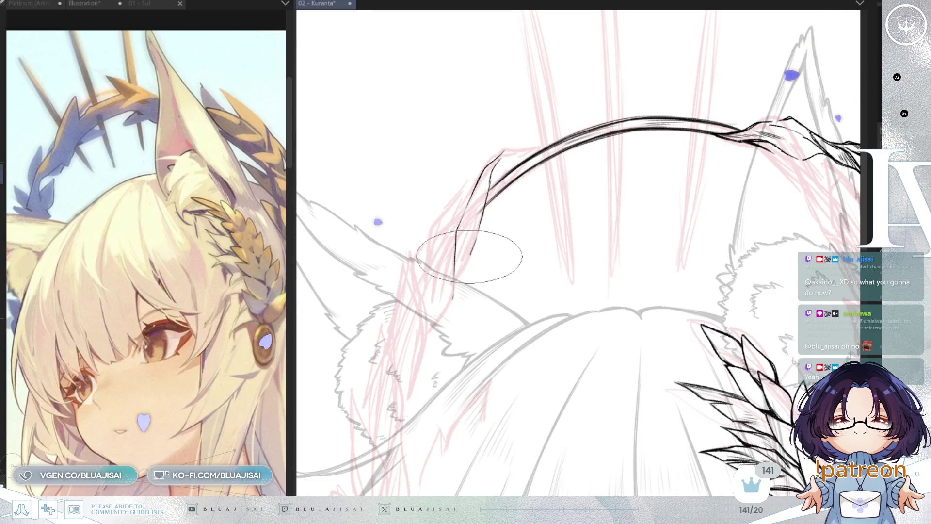
mouse_move(499, 167)
left_mouse_down()
mouse_move(524, 160)
mouse_move(479, 209)
left_mouse_up()
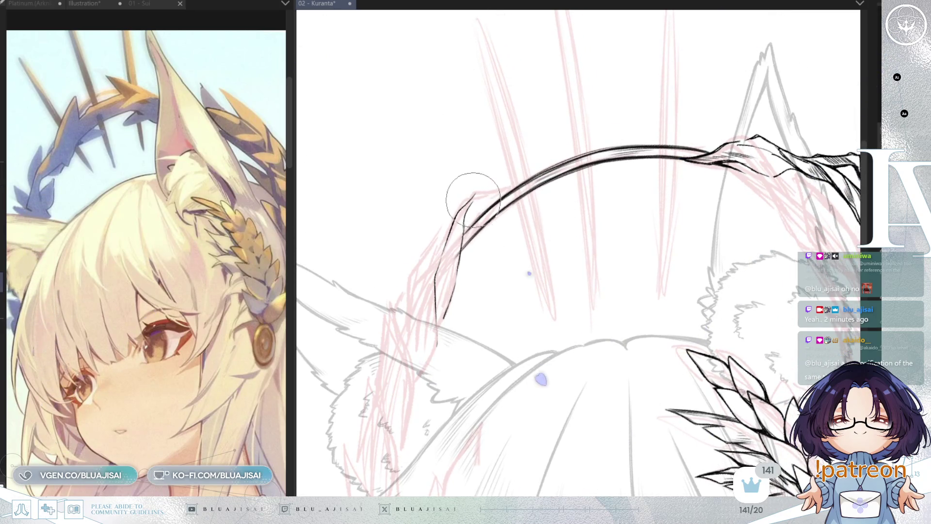
key("ctrl+z")
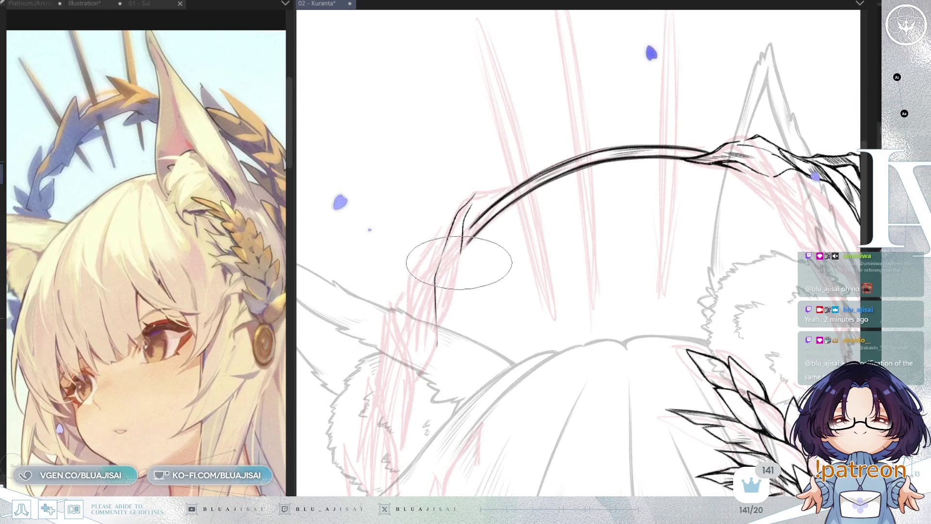
left_click_drag(456, 285, 437, 327)
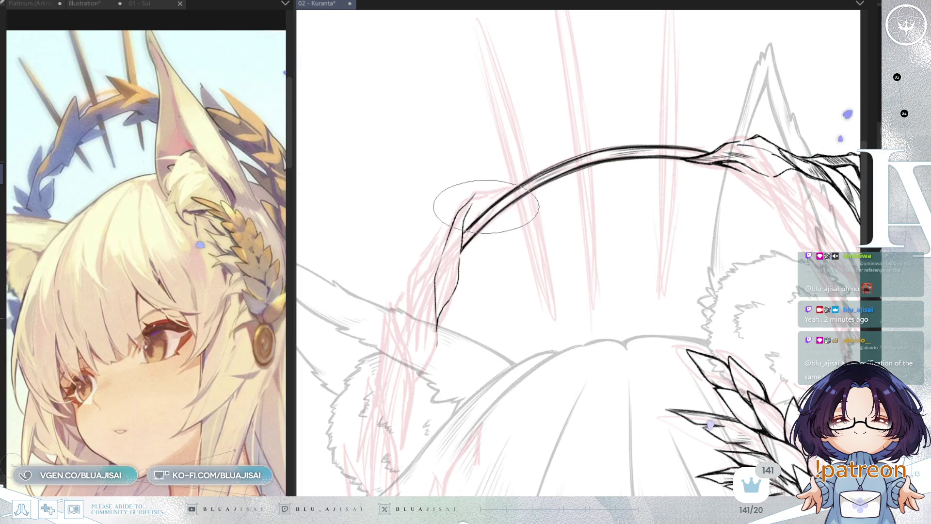
- Add a thin inner line along the top of the band
left_click_drag(473, 194, 509, 183)
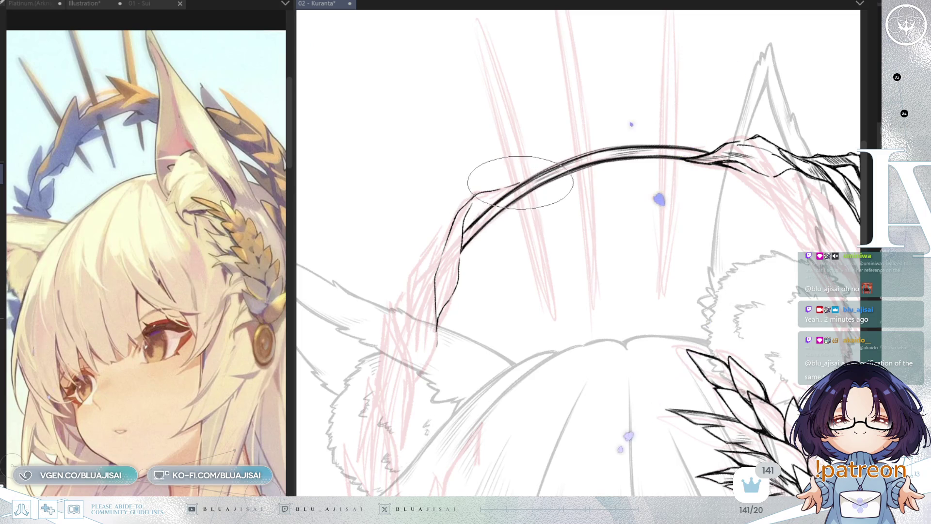
mouse_move(431, 270)
left_mouse_down()
mouse_move(405, 266)
mouse_move(473, 213)
left_mouse_up()
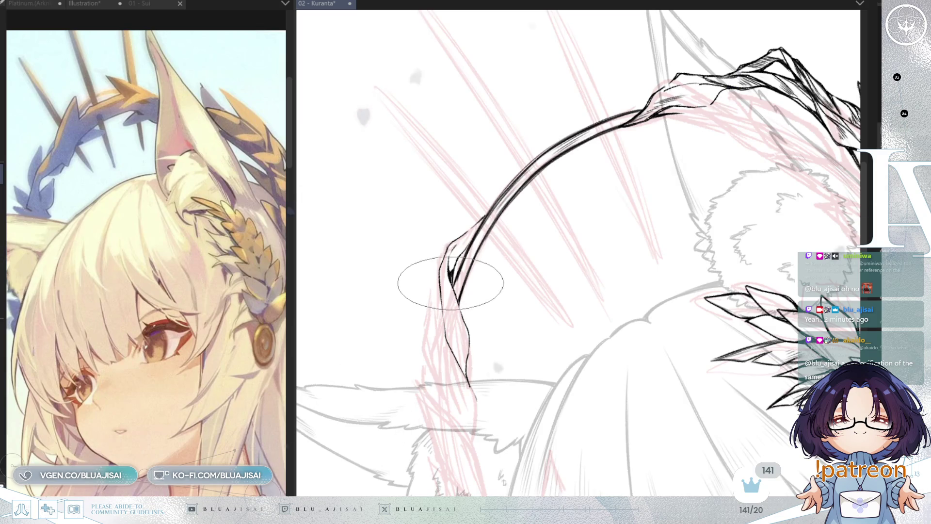
key("asciicircum")
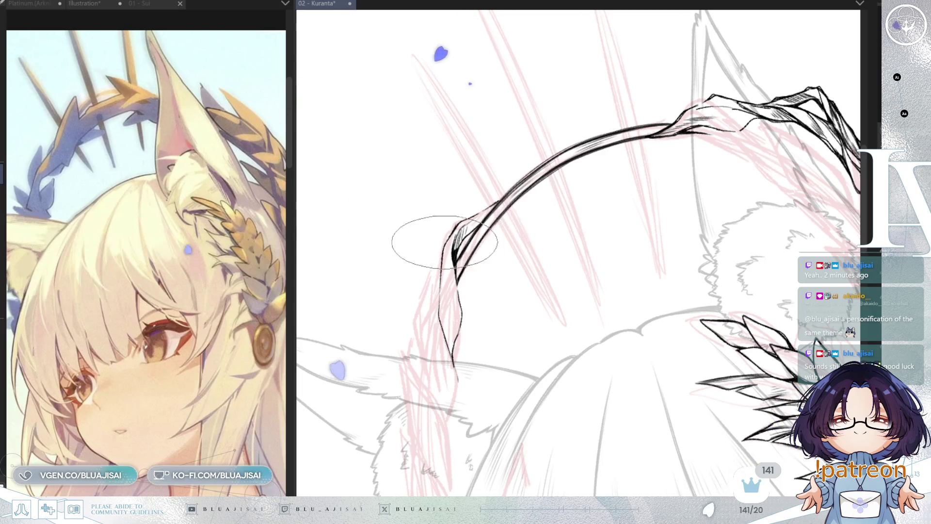
- Hatch the left hair strand, save the drawing, and ink the headband's downturned left edge
mouse_move(444, 270)
left_mouse_down()
mouse_move(451, 260)
mouse_move(457, 287)
left_mouse_up()
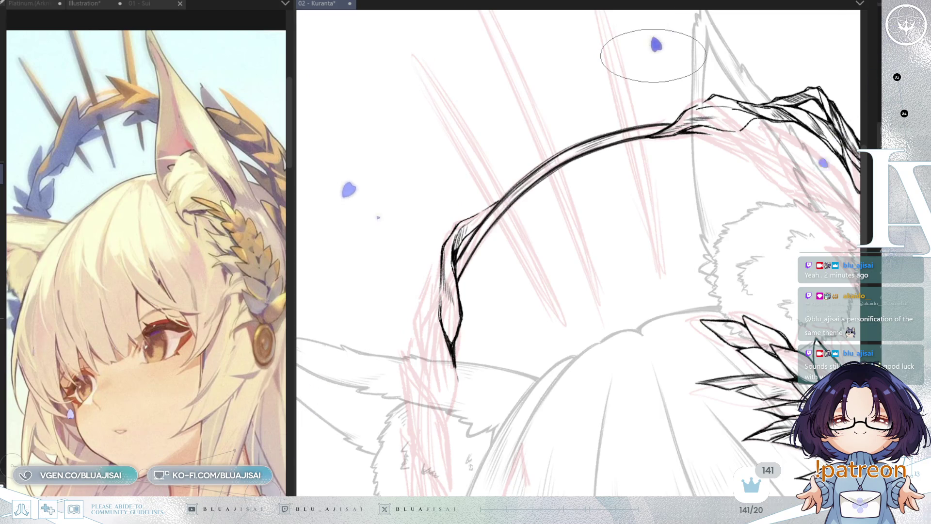
key("ctrl+s")
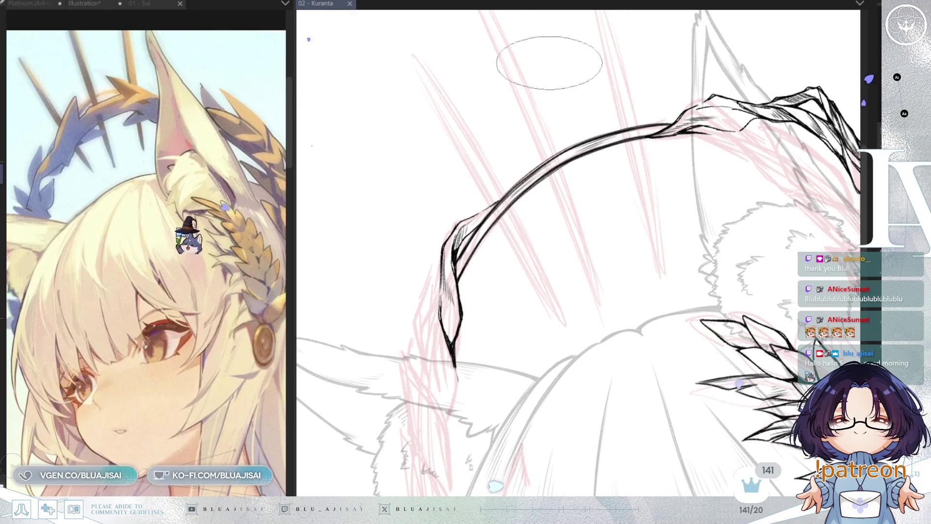
left_click_drag(551, 65, 457, 150)
left_click_drag(449, 234, 411, 313)
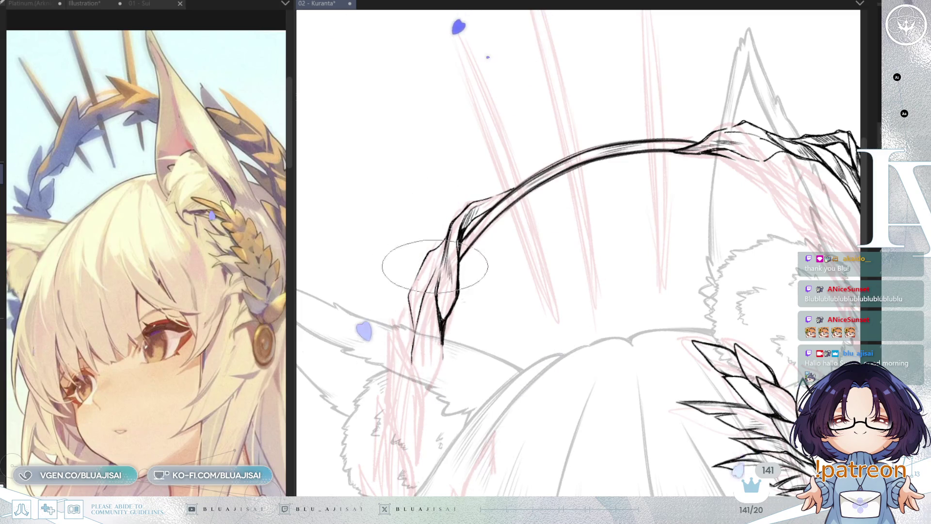
key("asciicircum")
left_click_drag(409, 272, 390, 296)
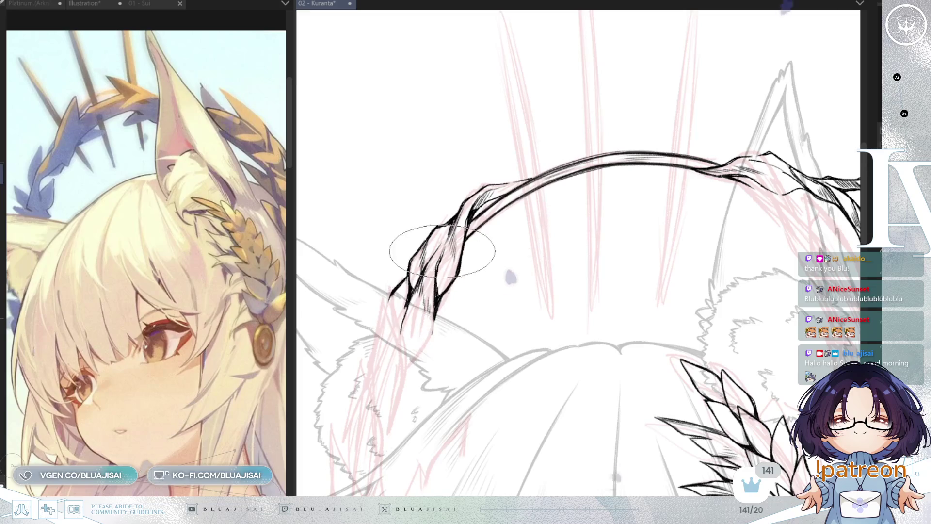
- Rotate and pan the view down over the bangs and eyebrows
mouse_move(440, 304)
left_mouse_down()
mouse_move(449, 291)
mouse_move(437, 281)
left_mouse_up()
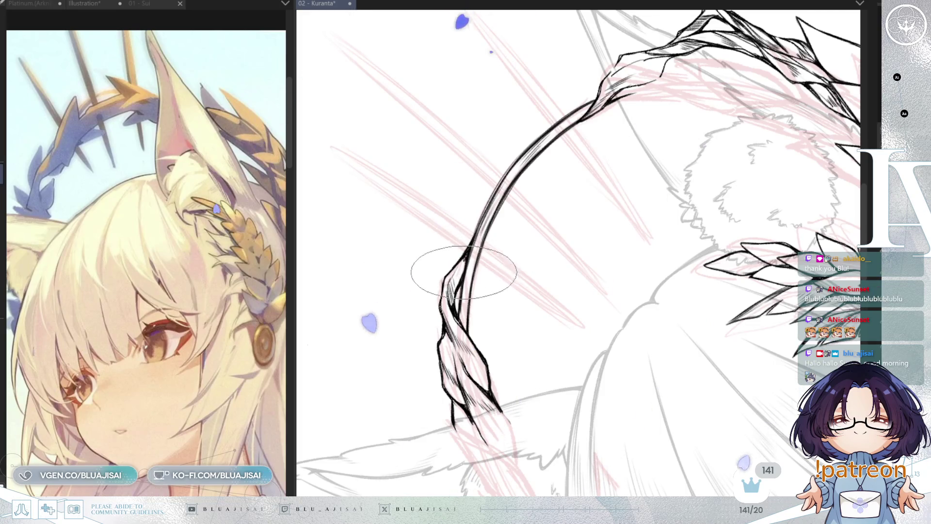
key("asciicircum")
key("asciicircum")
key("asciicircum")
mouse_move(512, 268)
left_mouse_down()
mouse_move(515, 238)
mouse_move(572, 141)
left_mouse_up()
mouse_move(527, 259)
left_mouse_down()
mouse_move(530, 205)
mouse_move(558, 214)
left_mouse_up()
key("asciicircum")
key("asciicircum")
- Ink hair strands and a pointed hair tip below the left ear, mirroring the view to check
left_click_drag(459, 238, 441, 310)
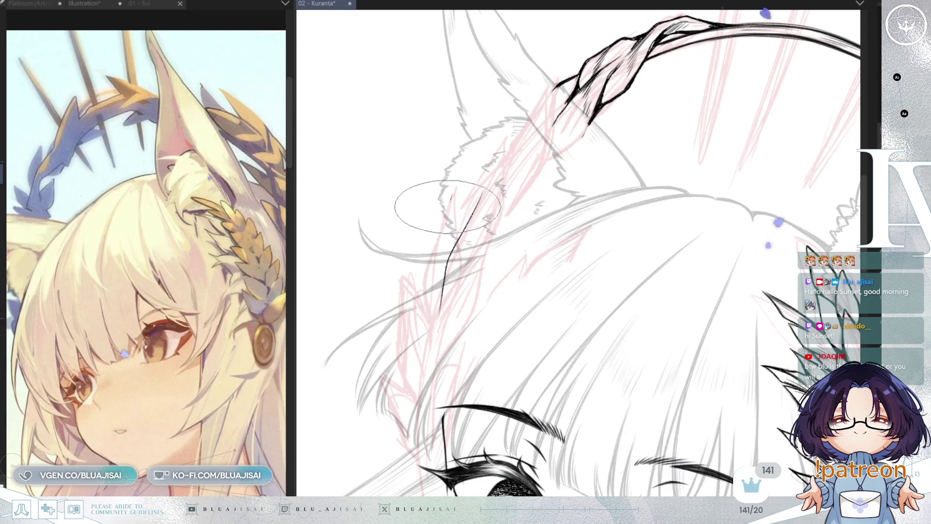
mouse_move(450, 195)
left_mouse_down()
mouse_move(423, 276)
mouse_move(427, 308)
left_mouse_up()
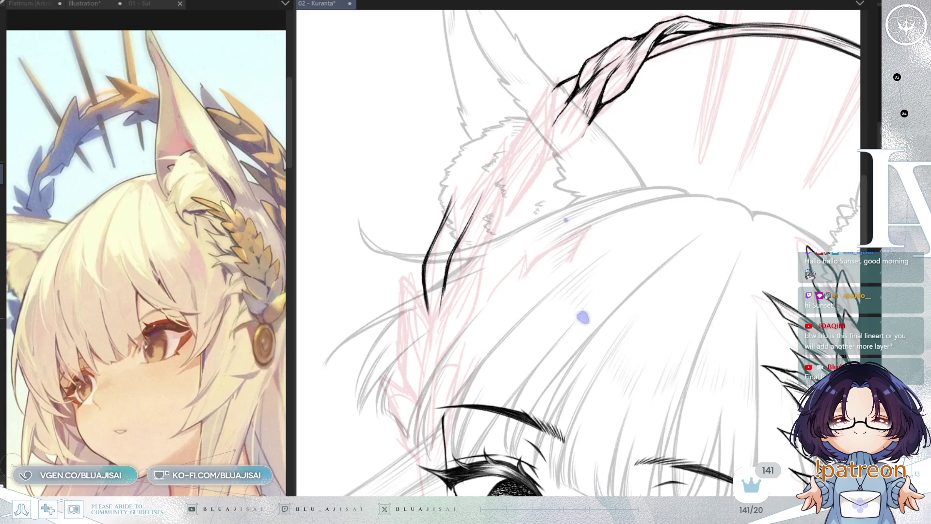
scroll(427, 114, "down", 2)
scroll(453, 158, "up", 2)
mouse_move(453, 159)
left_mouse_down()
mouse_move(777, 269)
mouse_move(685, 223)
left_mouse_up()
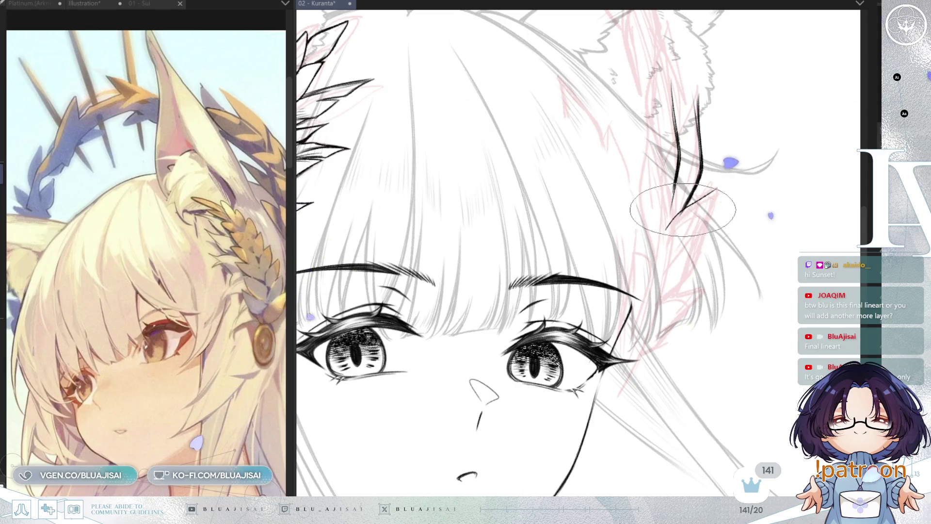
left_click_drag(728, 186, 709, 224)
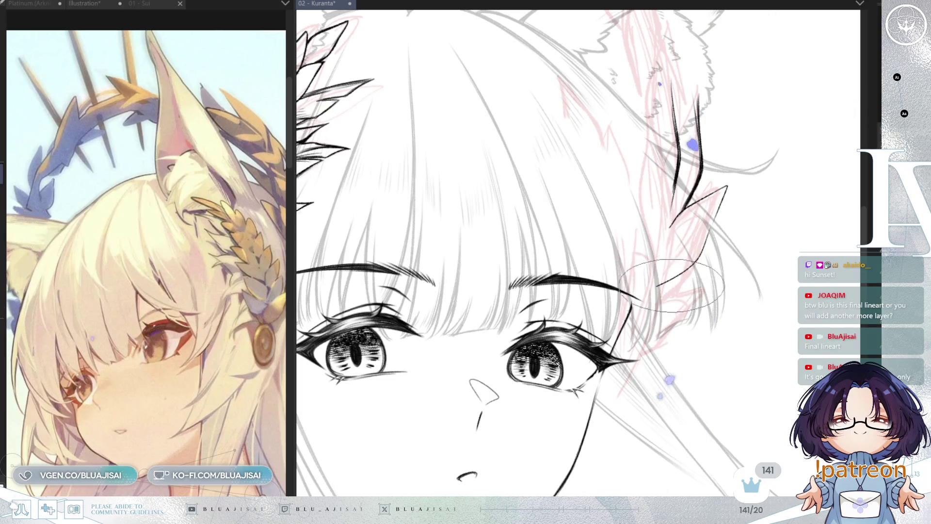
key("h")
mouse_move(506, 287)
left_mouse_down()
mouse_move(443, 313)
mouse_move(490, 321)
mouse_move(526, 305)
left_mouse_up()
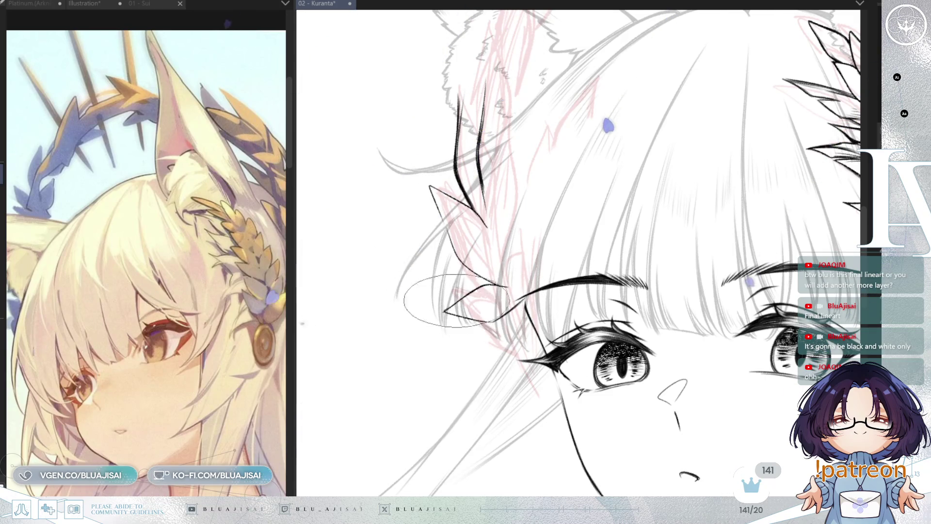
left_click_drag(473, 290, 540, 225)
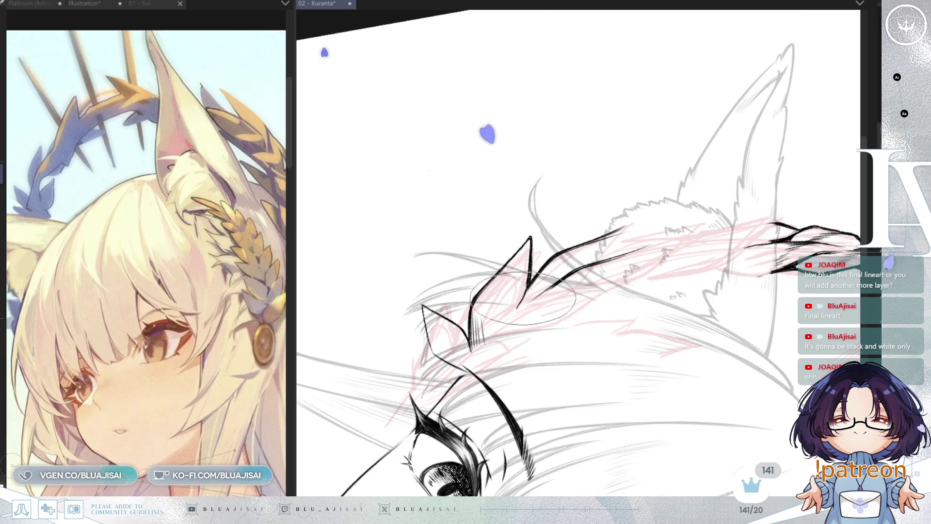
- Zoom in on the 01 - Sui face, then flip and rotate the canvas to compare
key("h")
left_click_drag(550, 260, 640, 228)
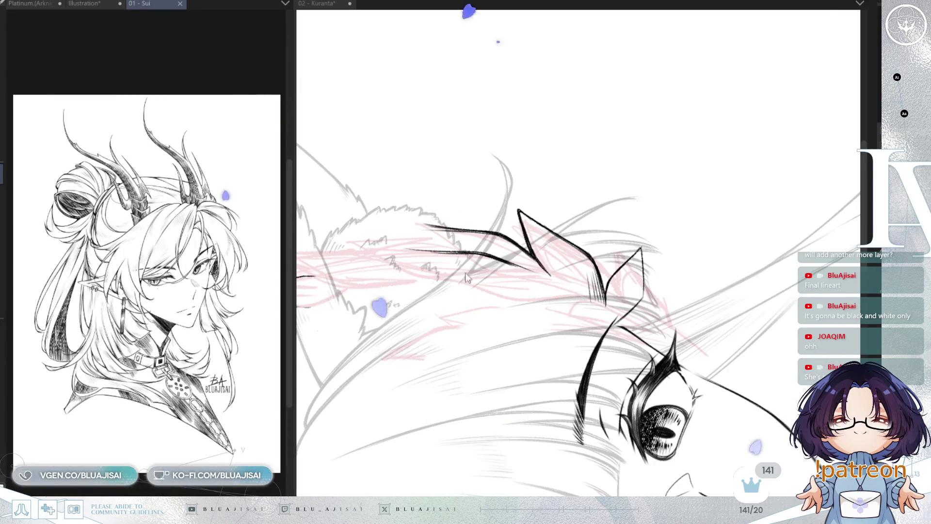
scroll(252, 460, "up", 5)
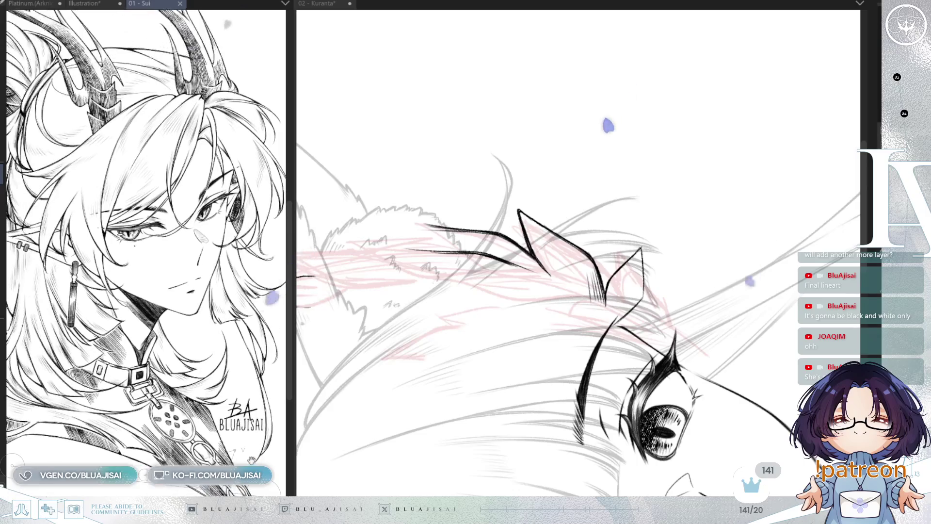
scroll(637, 211, "up", 3)
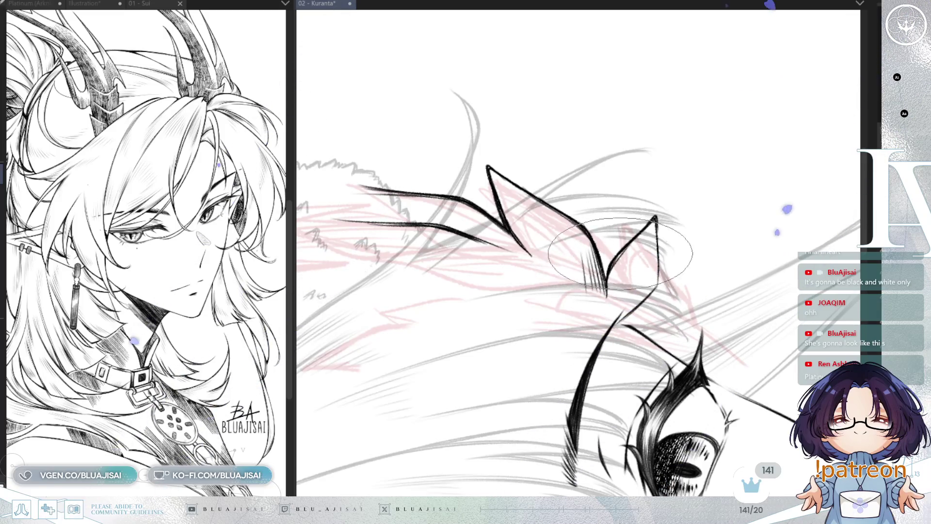
key("h")
key("asciicircum")
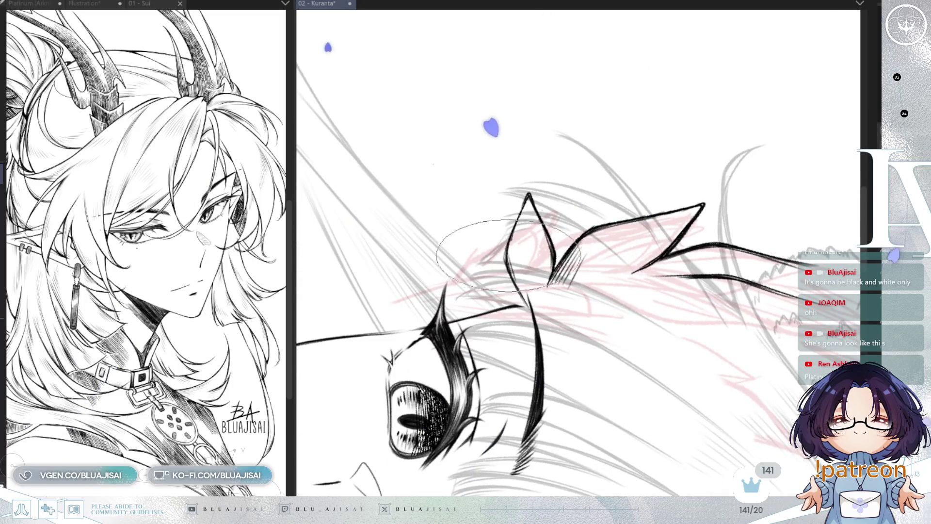
key("h")
mouse_move(738, 145)
left_mouse_down()
mouse_move(707, 185)
mouse_move(616, 216)
left_mouse_up()
key("minus")
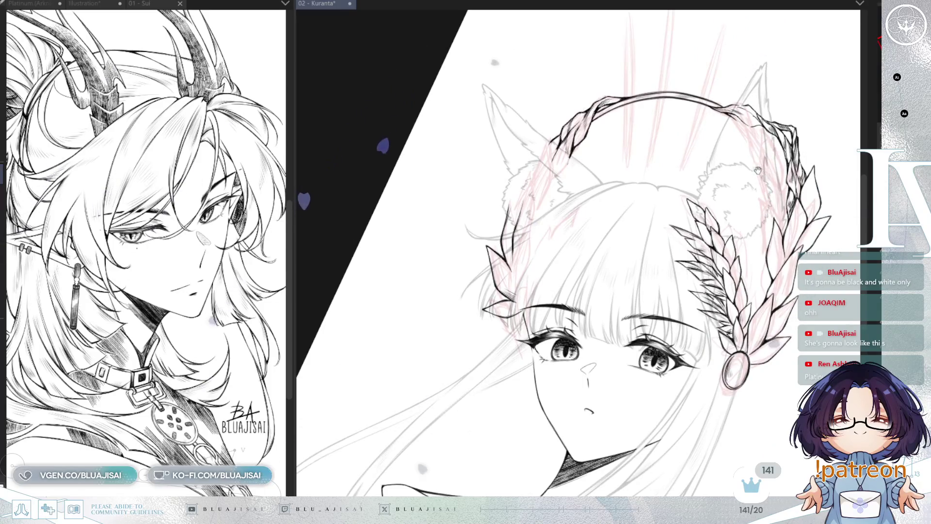
- Zoom in twice and rotate until the headband arch runs nearly horizontal
key("plus")
key("plus")
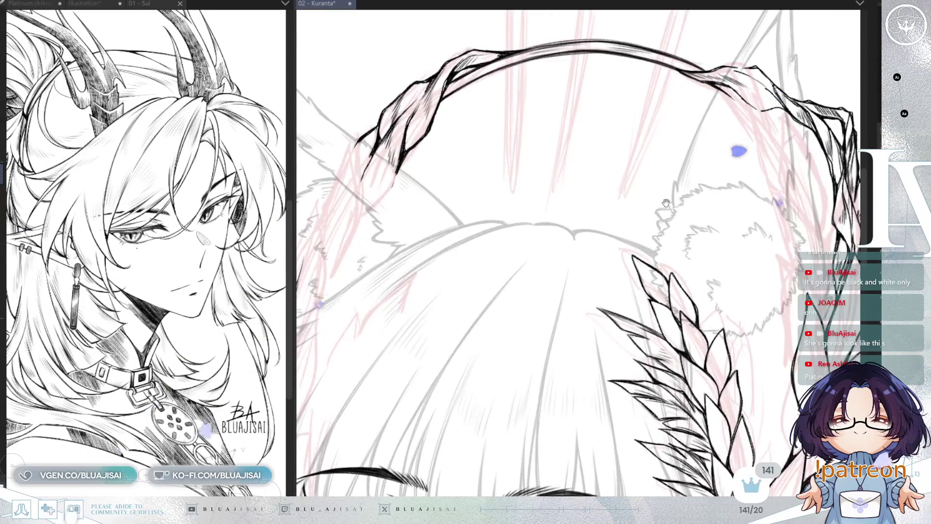
key("plus")
left_click_drag(655, 181, 645, 245)
mouse_move(811, 114)
left_mouse_down()
mouse_move(536, 252)
mouse_move(488, 306)
mouse_move(486, 257)
mouse_move(596, 128)
left_mouse_up()
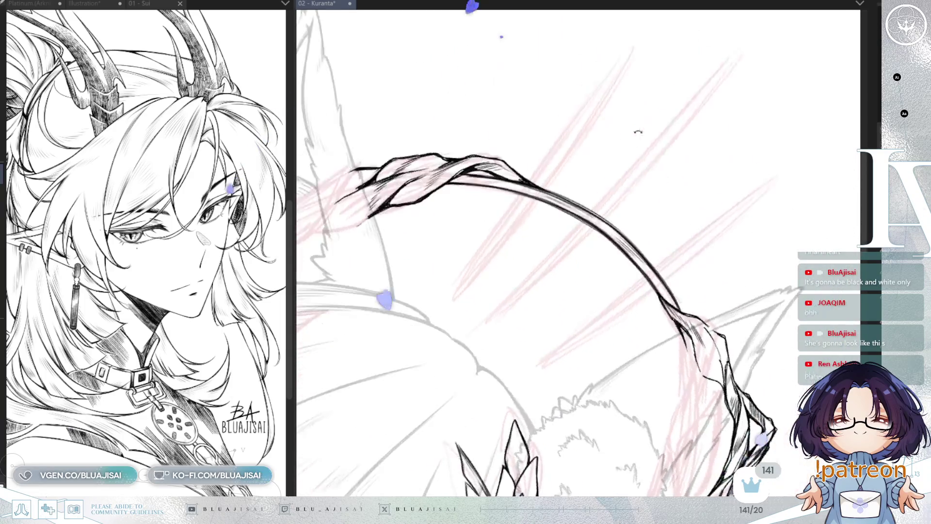
left_click_drag(585, 191, 411, 169)
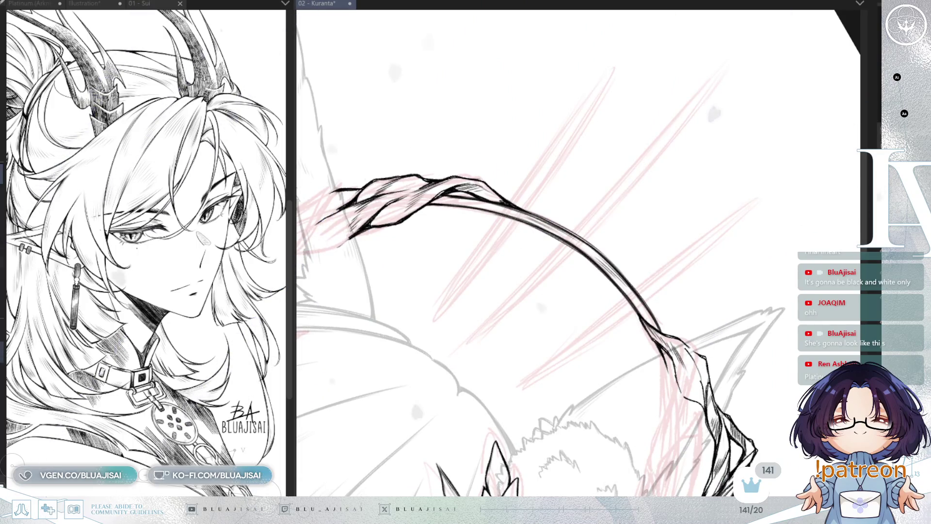
left_click_drag(341, 214, 578, 111)
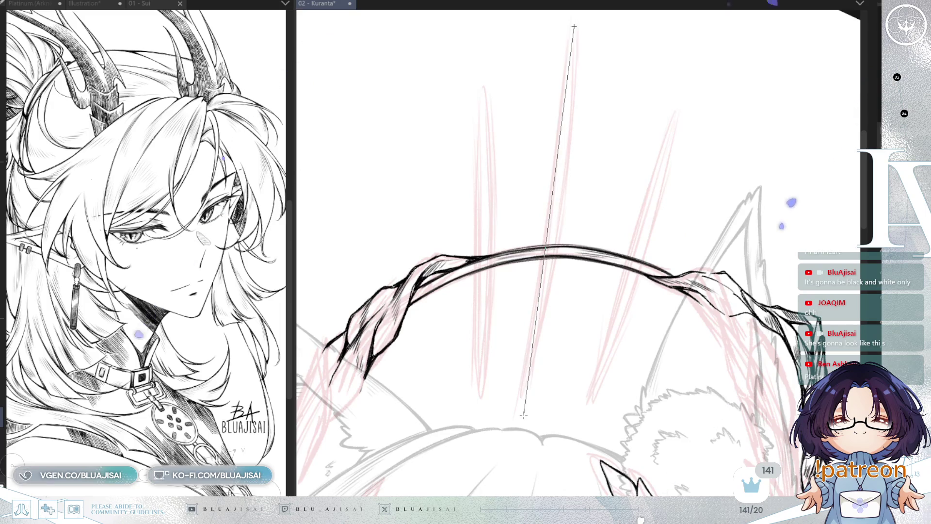
- Redo and ink a long tapered spike crossing the halo arc along the guide
mouse_move(525, 412)
left_mouse_down()
mouse_move(568, 339)
mouse_move(646, 262)
mouse_move(511, 348)
left_mouse_up()
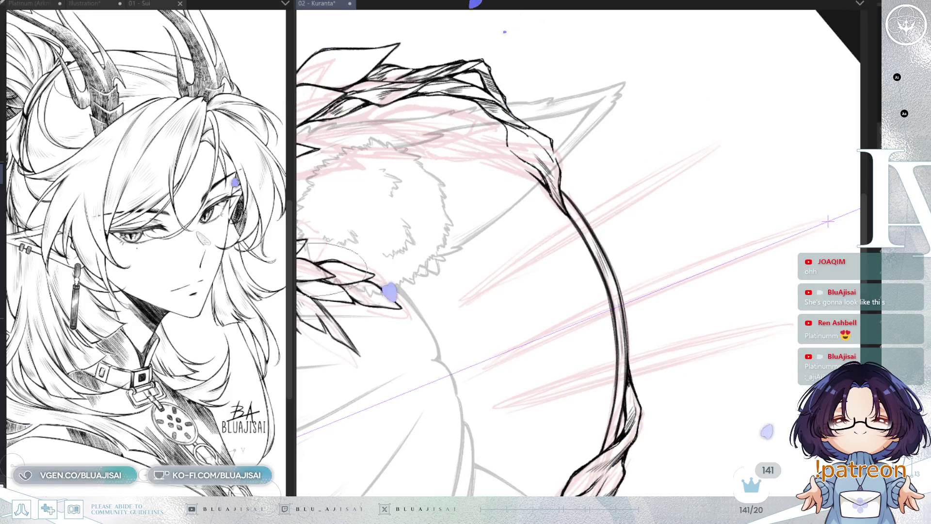
left_click_drag(599, 297, 475, 359)
key("ctrl+z")
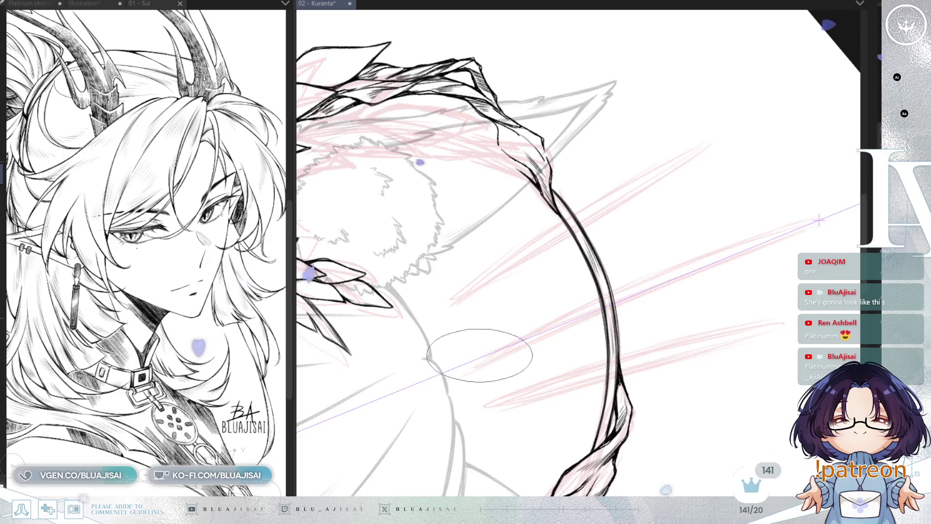
left_click_drag(478, 358, 508, 342)
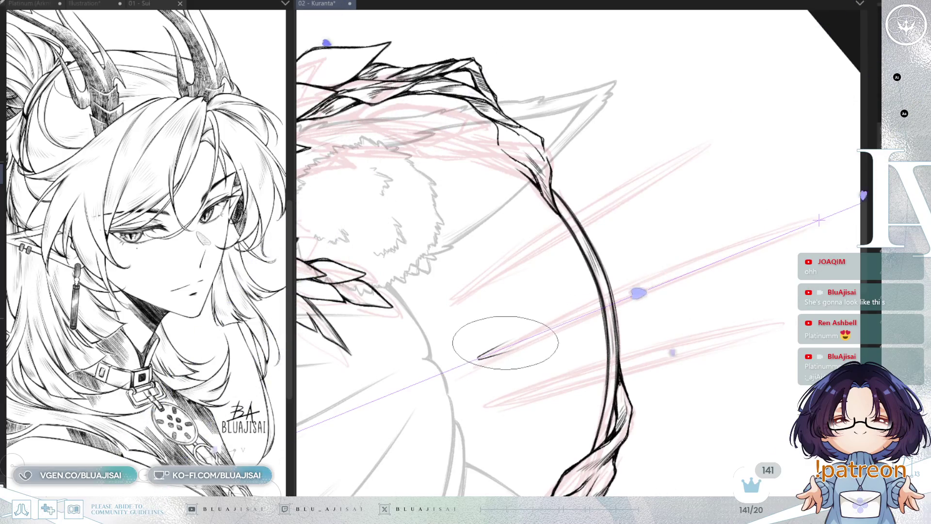
left_click_drag(479, 358, 670, 286)
left_click_drag(541, 327, 736, 249)
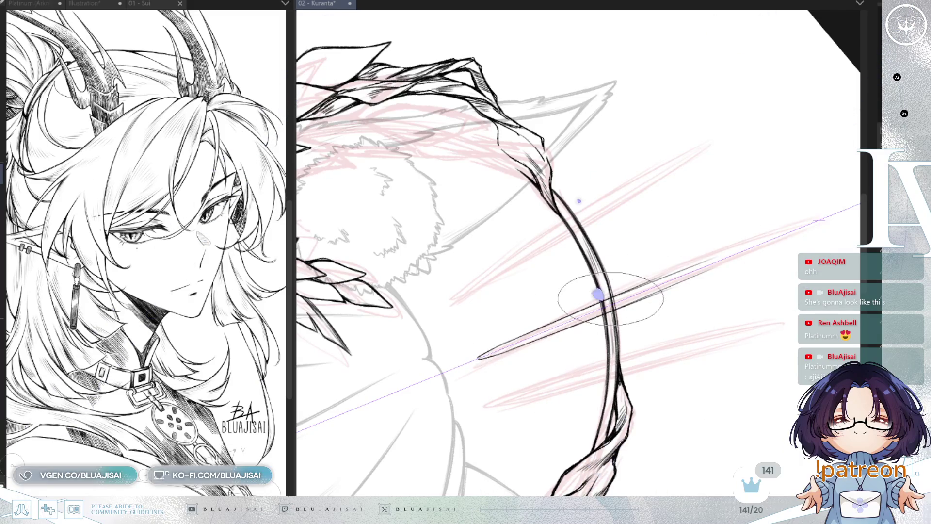
mouse_move(616, 295)
left_mouse_down()
mouse_move(634, 275)
mouse_move(810, 218)
left_mouse_up()
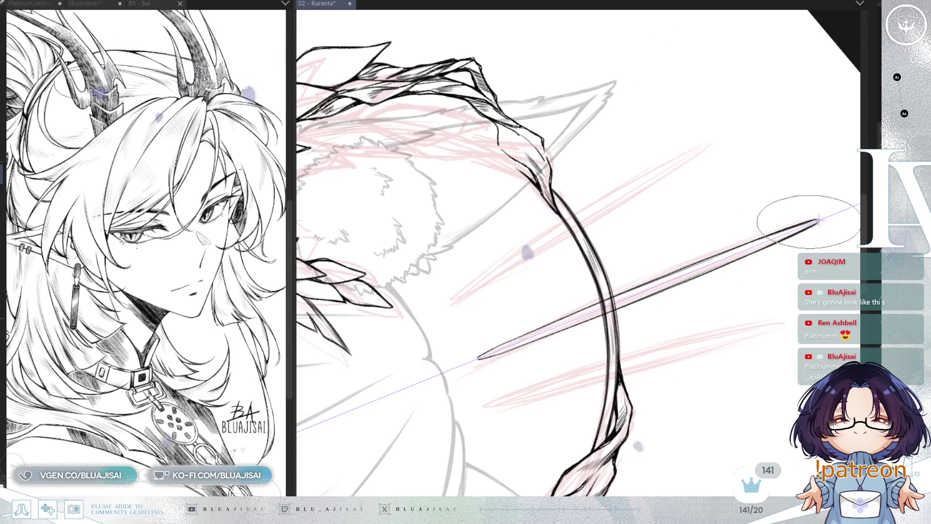
- Rotate the view along the spike to check it standing upright
mouse_move(818, 221)
left_mouse_down()
mouse_move(756, 228)
mouse_move(657, 293)
mouse_move(709, 237)
left_mouse_up()
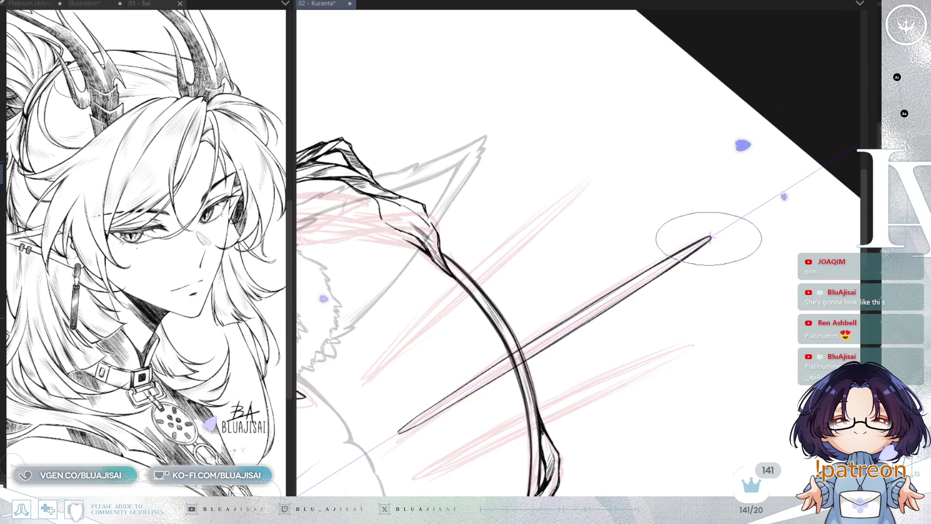
left_click_drag(489, 365, 561, 297)
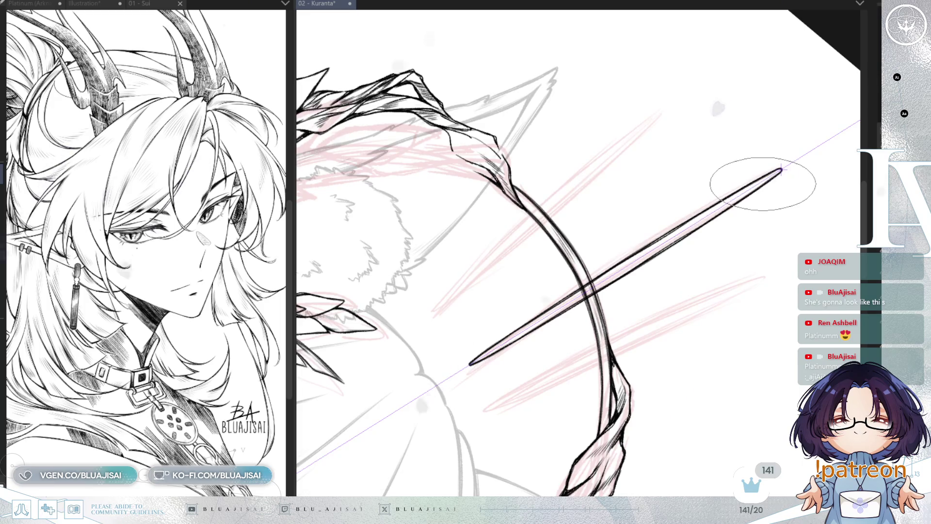
mouse_move(672, 236)
left_mouse_down()
mouse_move(767, 176)
mouse_move(742, 191)
left_mouse_up()
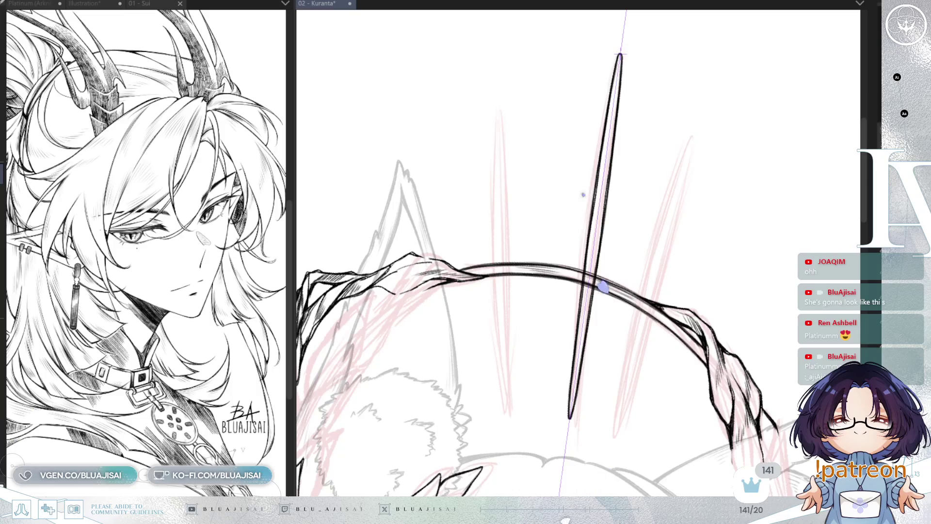
left_click_drag(595, 235, 554, 239)
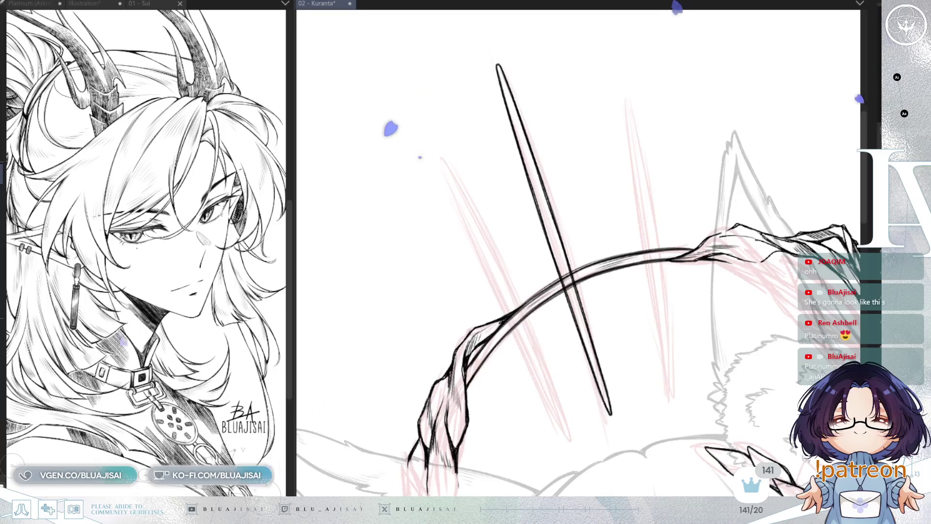
left_click_drag(509, 327, 653, 119)
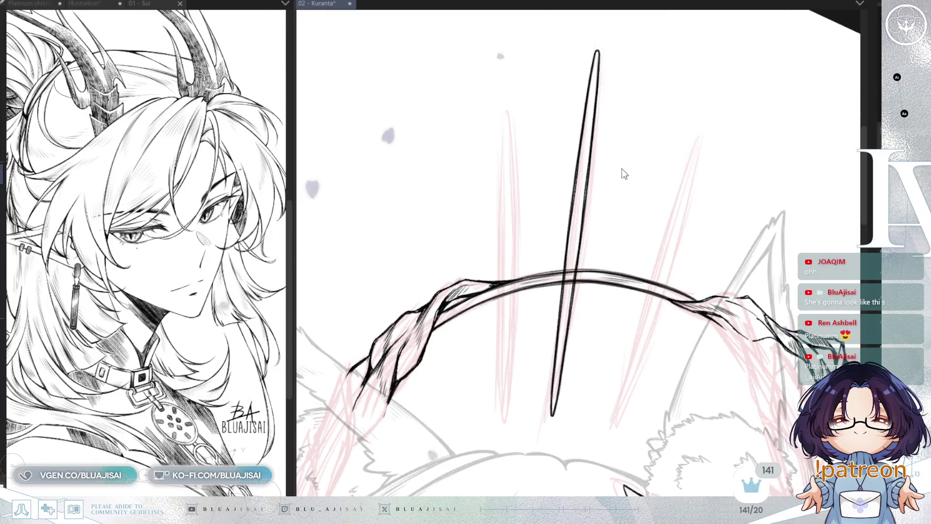
key("ctrl+t")
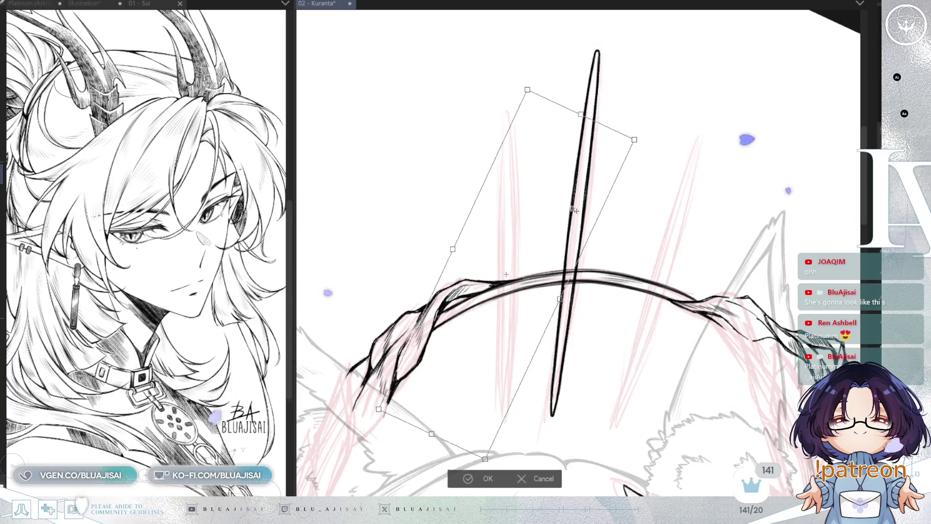
- Move, shorten and straighten a spike copy to the left of the original
left_click_drag(576, 209, 507, 213)
left_click_drag(612, 163, 601, 151)
left_click_drag(549, 109, 542, 169)
mouse_move(544, 221)
left_mouse_down()
mouse_move(545, 229)
mouse_move(561, 200)
mouse_move(555, 208)
left_mouse_up()
left_click_drag(655, 168, 659, 176)
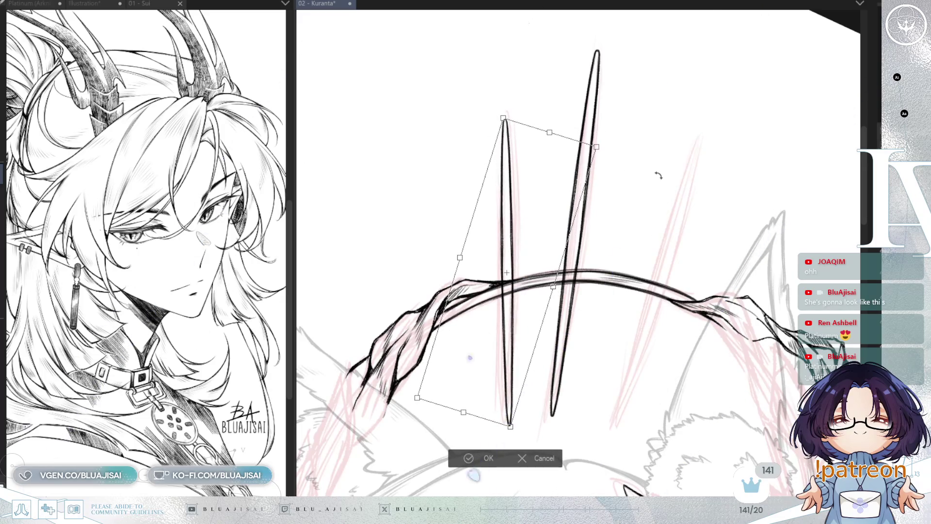
left_click_drag(535, 234, 526, 238)
left_click_drag(624, 199, 623, 199)
left_click_drag(547, 126, 553, 131)
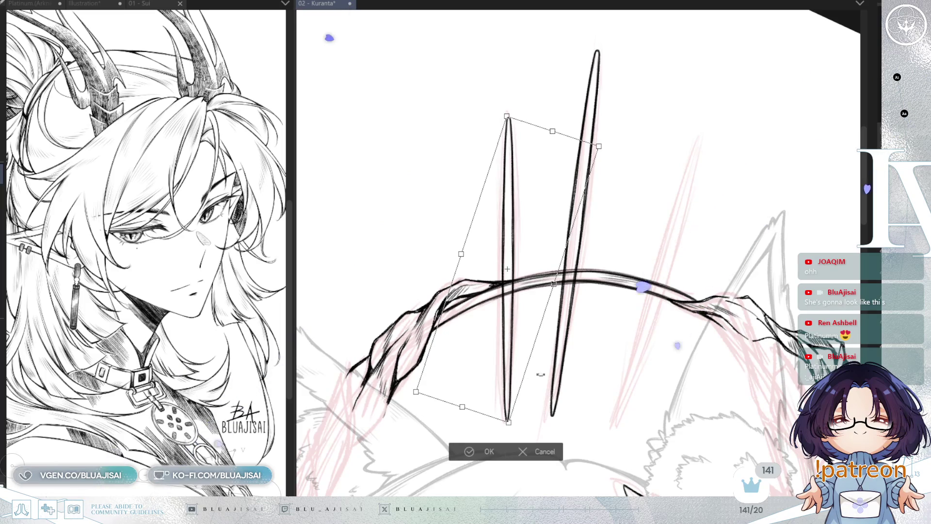
left_click_drag(642, 320, 648, 319)
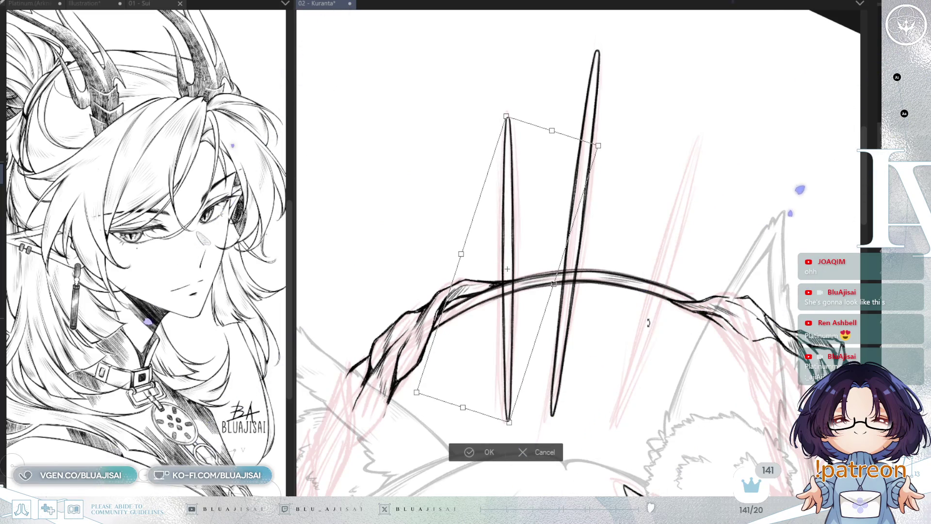
left_click(459, 456)
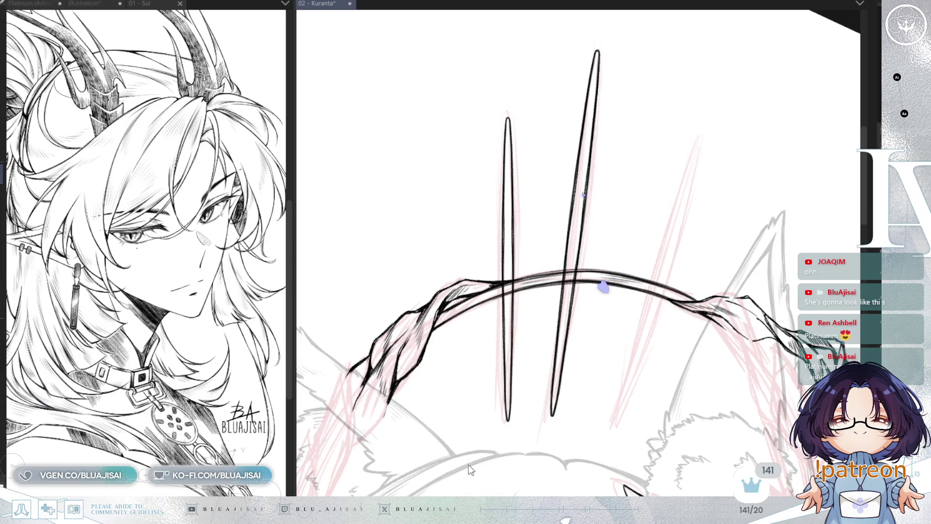
- Copy and paste another spike and place it on the right side
key("ctrl+c")
key("ctrl+v")
mouse_move(509, 271)
left_mouse_down()
mouse_move(675, 287)
mouse_move(651, 287)
mouse_move(654, 332)
mouse_move(680, 325)
left_mouse_up()
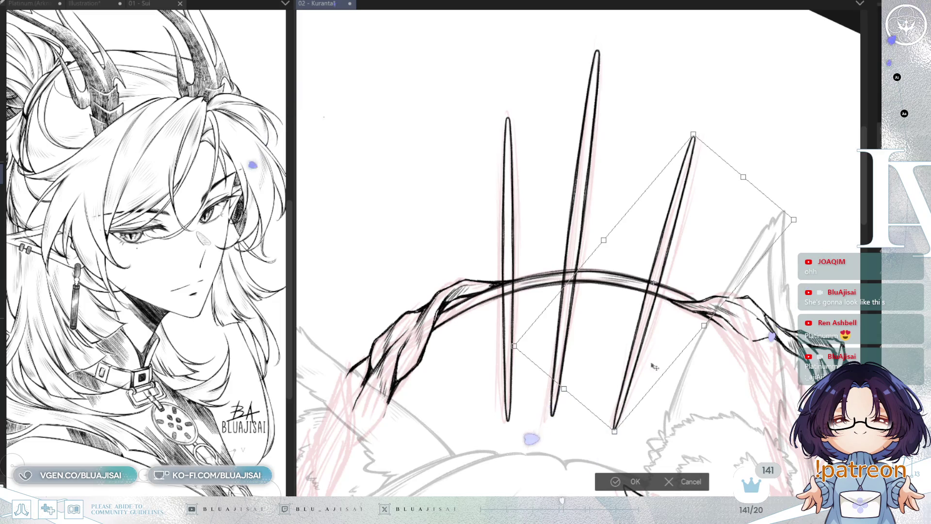
left_click(633, 481)
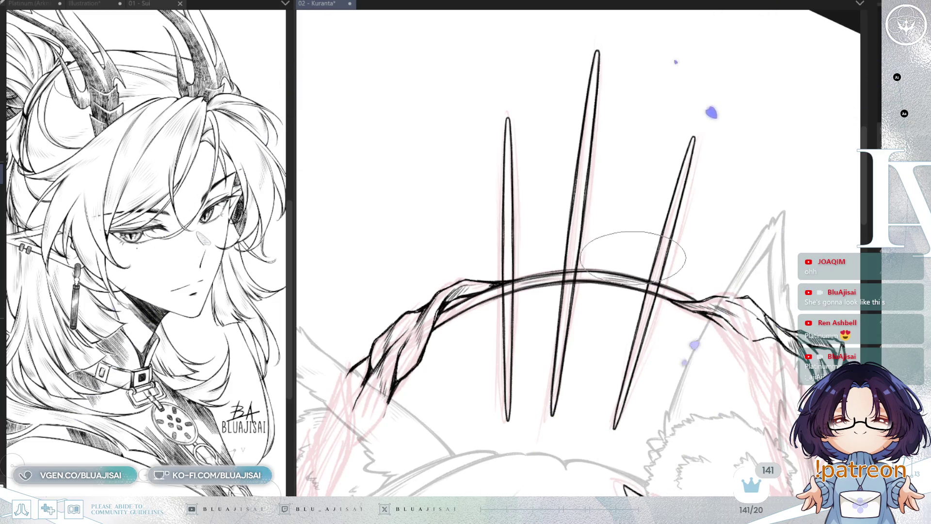
- Tilt the middle spike slightly counter-clockwise, then briefly hide the ink to compare with the sketch
key("ctrl+t")
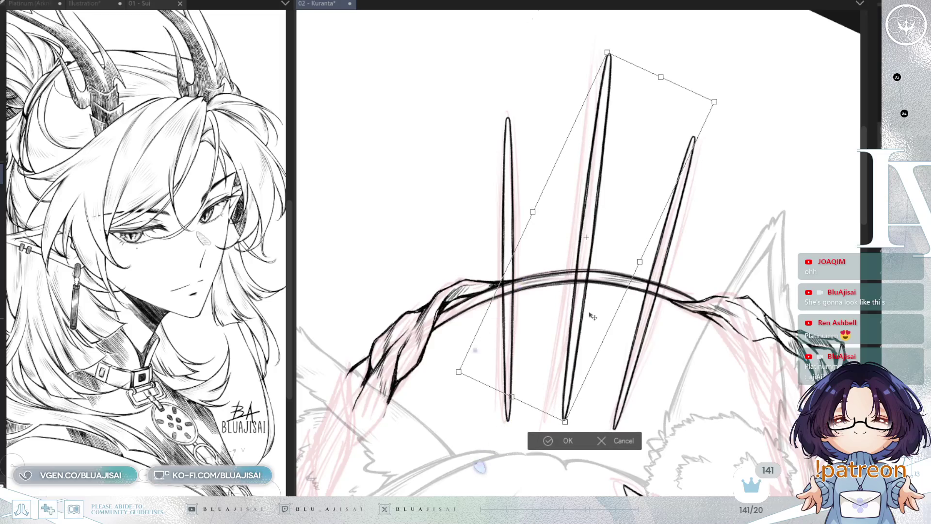
left_click_drag(539, 38, 502, 108)
left_click_drag(587, 353, 577, 351)
left_click(539, 451)
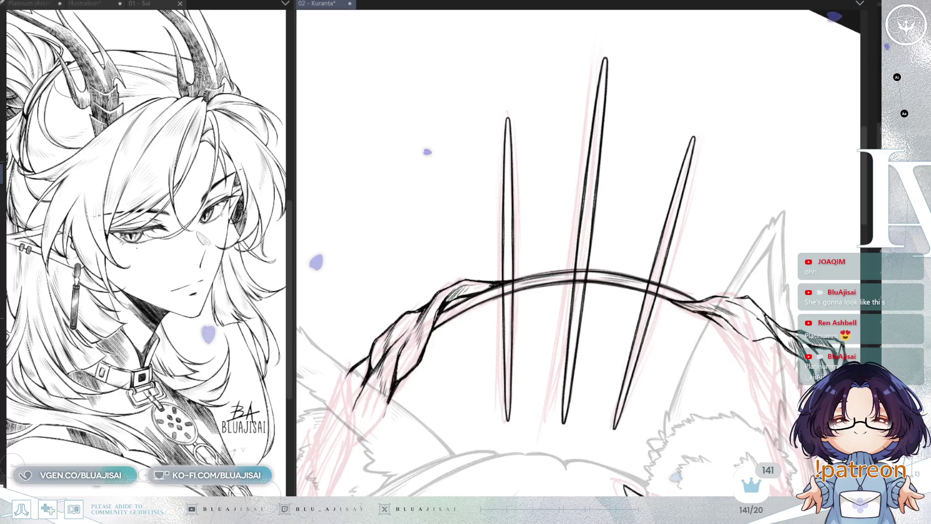
key("ctrl+comma")
key("ctrl+comma")
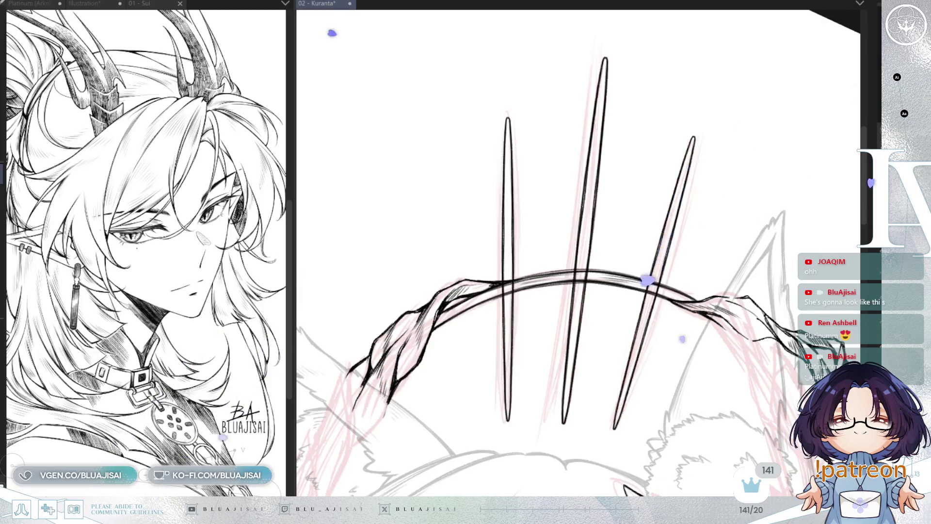
- With a smaller brush, redraw each spike–band crossing as a small loop tucked under the halo band
mouse_move(540, 252)
left_mouse_down()
mouse_move(513, 181)
mouse_move(515, 245)
left_mouse_up()
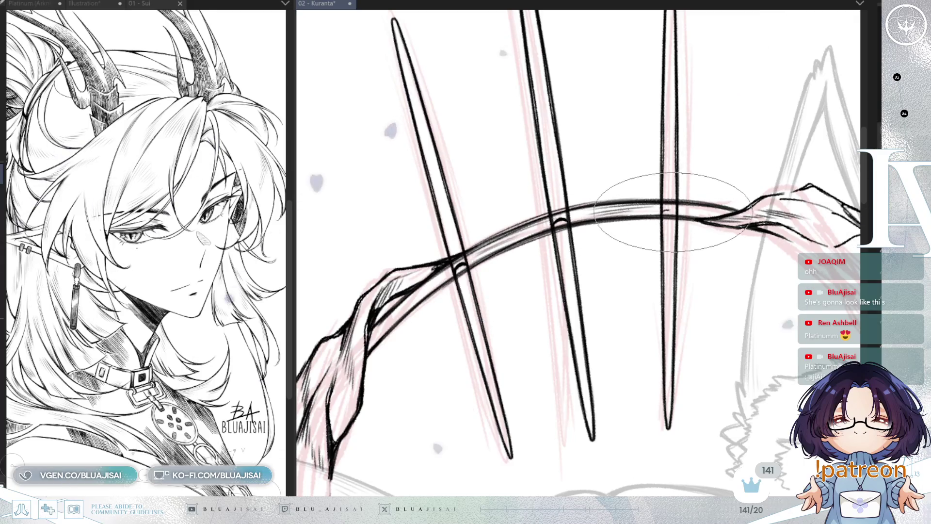
left_click_drag(665, 214, 673, 213)
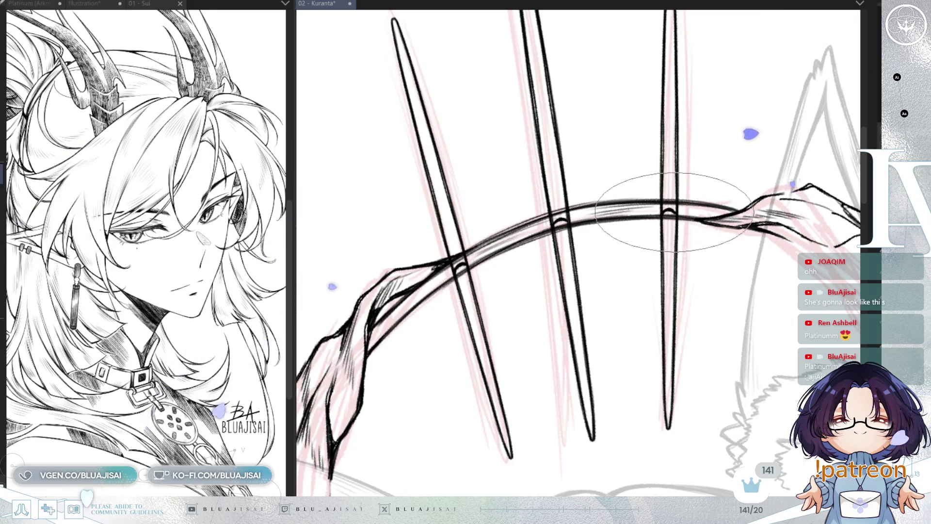
key("bracketleft")
key("bracketleft")
key("bracketleft")
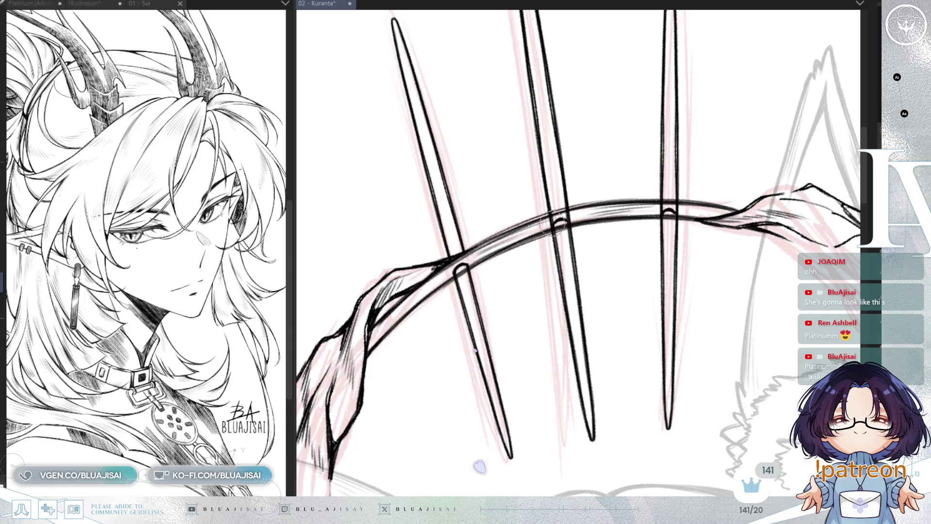
left_click_drag(553, 229, 568, 227)
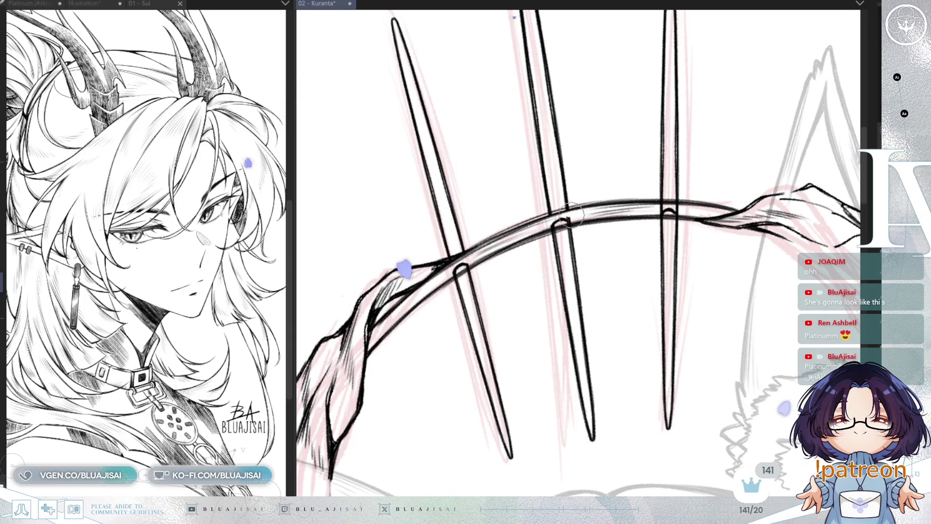
left_click_drag(663, 214, 676, 214)
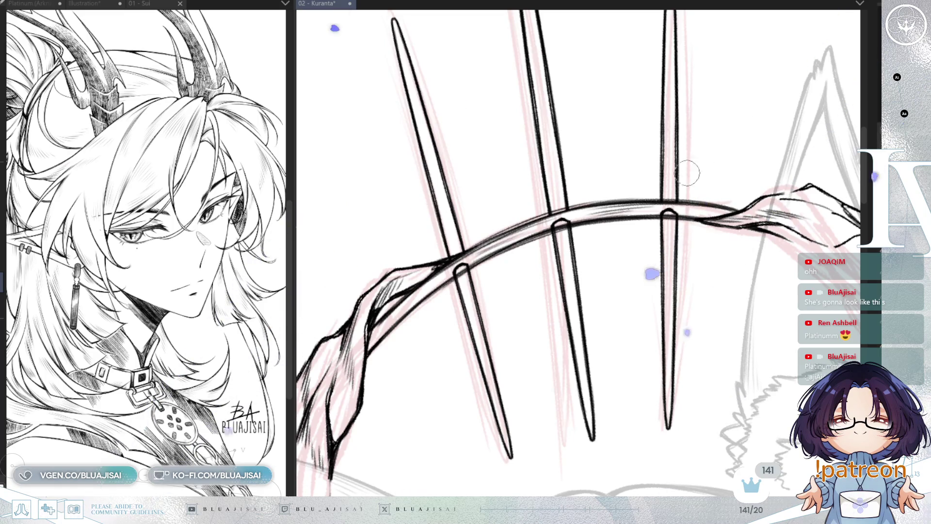
- Recentre the halo, rotate the view so the spikes stand upright, and zoom out
scroll(708, 177, "down", 1)
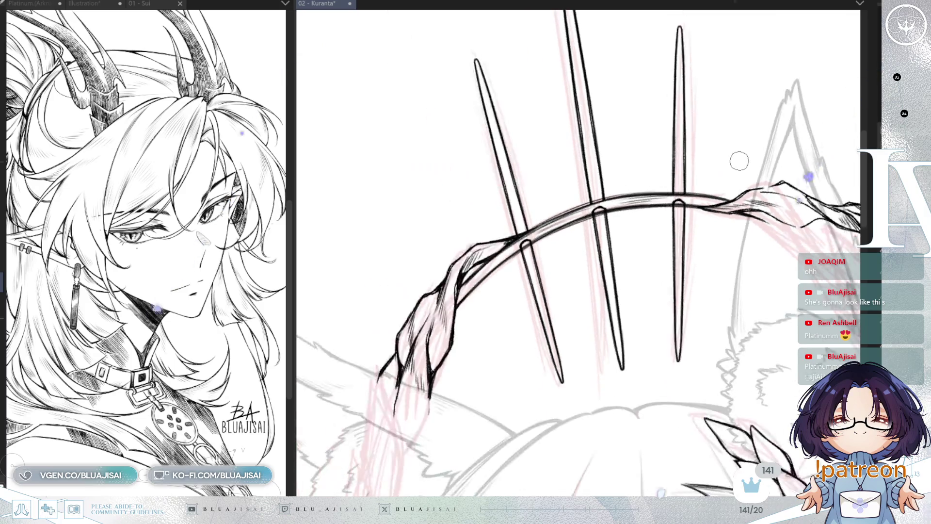
left_click_drag(768, 181, 714, 221)
key("asciicircum")
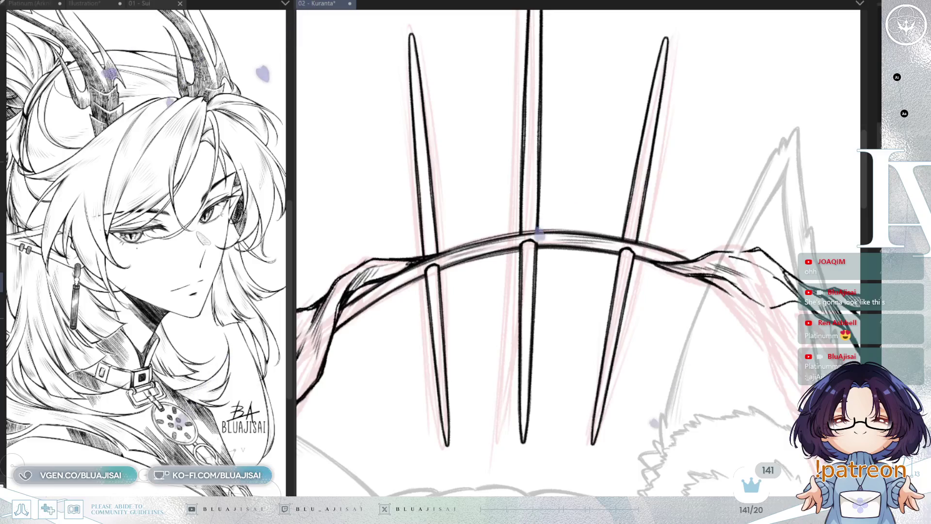
key("ctrl+minus")
key("ctrl+minus")
key("ctrl+minus")
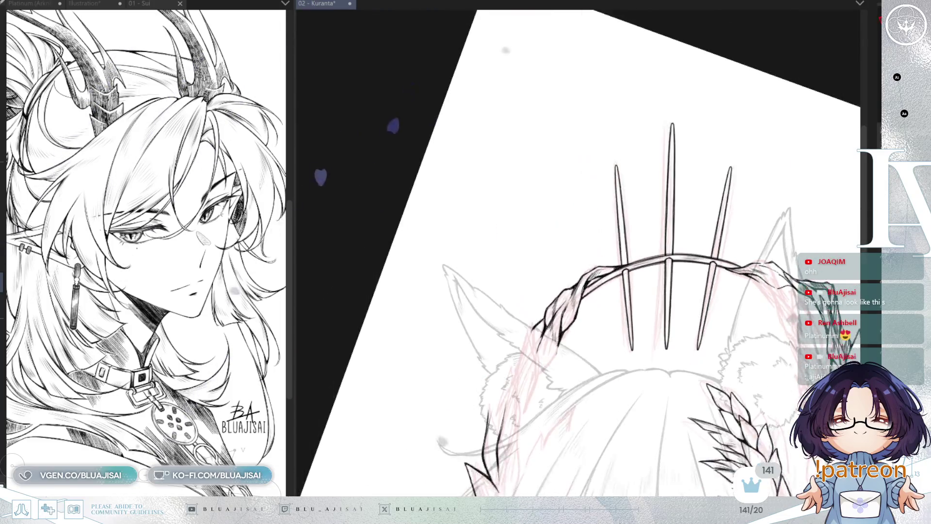
- Fit the whole upright page in the window, then zoom in on the halo and wreath
key("ctrl+0")
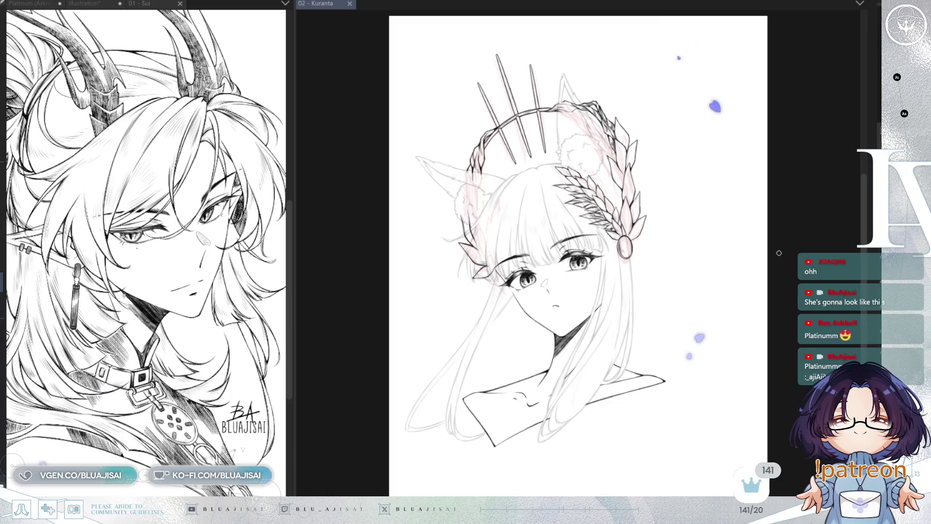
scroll(747, 299, "up", 2)
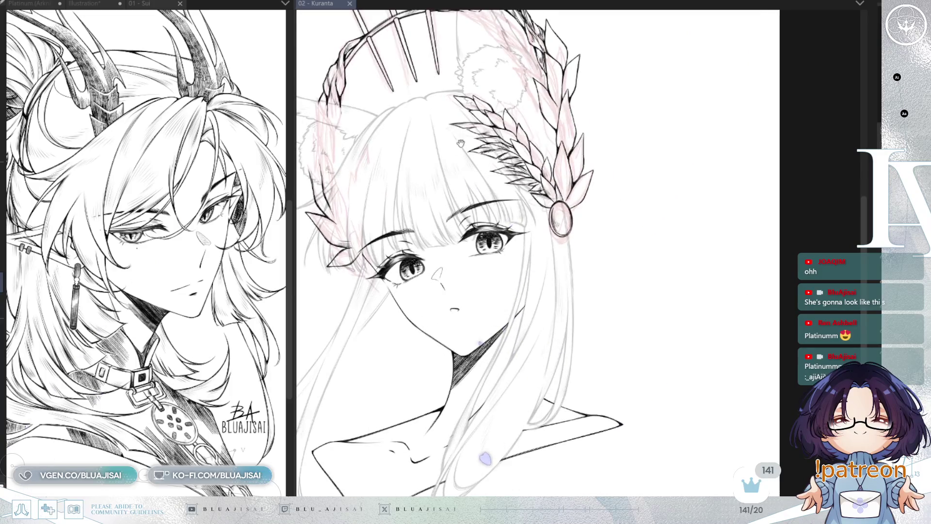
left_click_drag(461, 143, 591, 249)
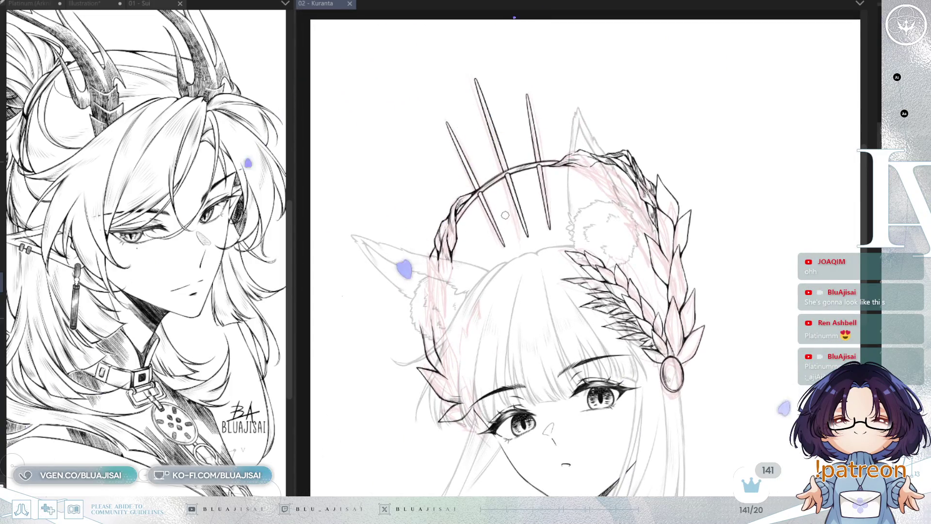